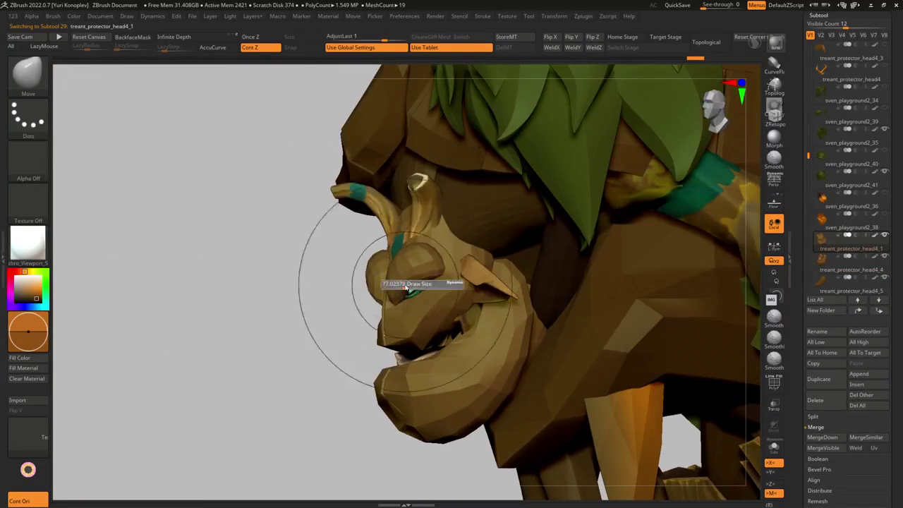
Step: Select the shell subtool and reshape it with the Move and Move Topological brushes
left_click(395, 289, "alt")
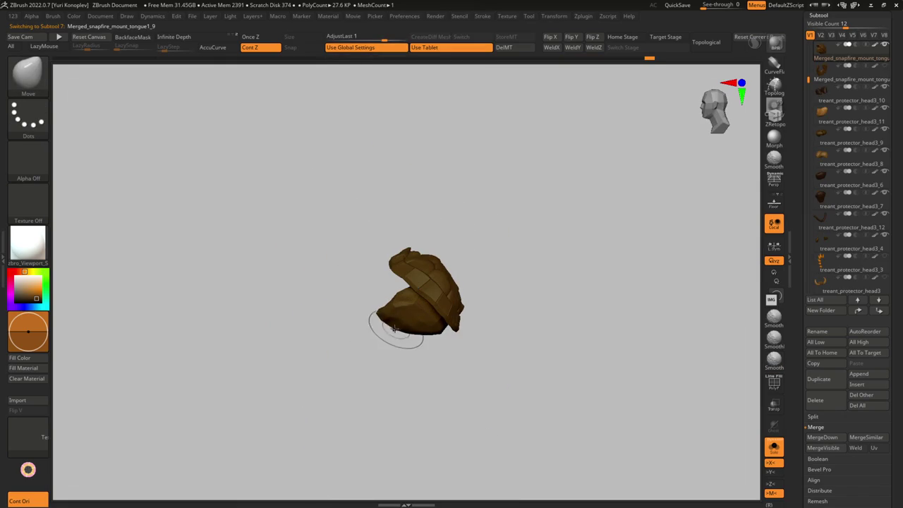
key("shift")
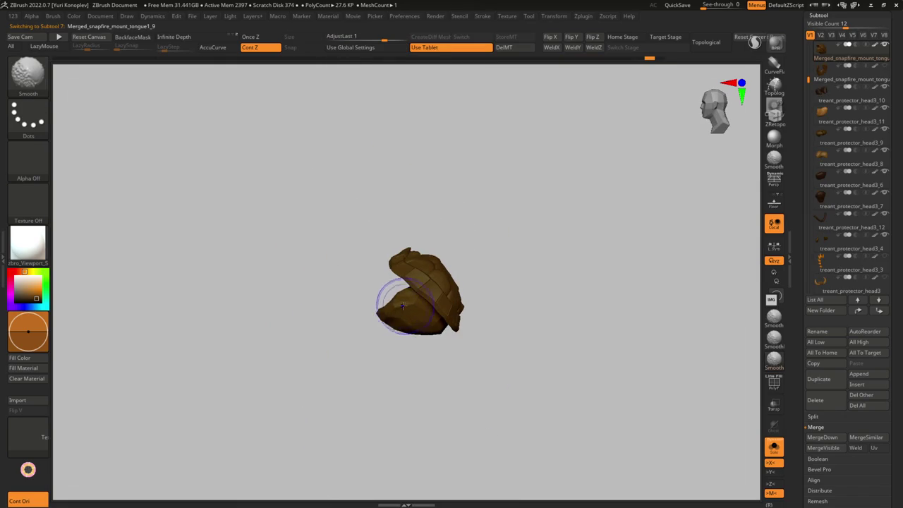
right_click(377, 314)
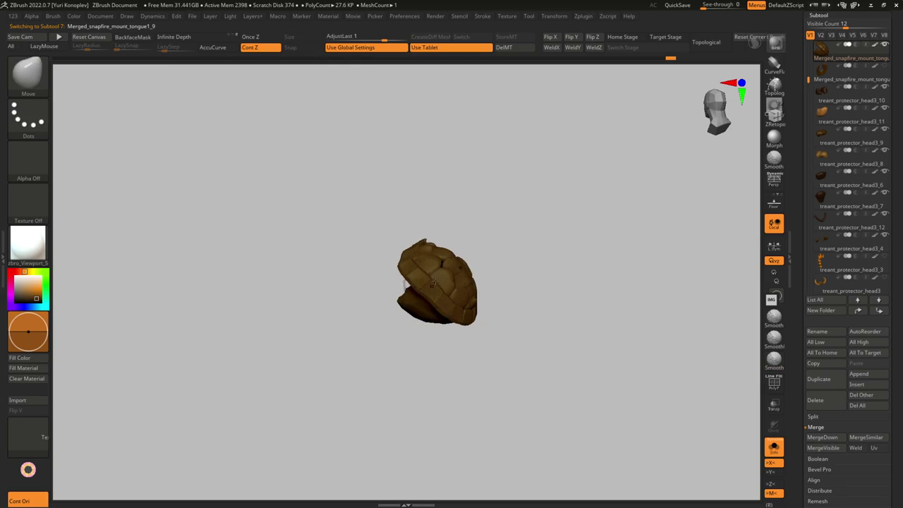
mouse_move(443, 296)
right_mouse_down()
mouse_move(391, 287)
mouse_move(404, 291)
right_mouse_up()
key("b")
key("m")
key("t")
mouse_move(413, 323)
right_mouse_down()
mouse_move(413, 331)
mouse_move(403, 237)
mouse_move(393, 254)
mouse_move(424, 303)
mouse_move(414, 288)
mouse_move(440, 302)
mouse_move(385, 272)
mouse_move(424, 297)
mouse_move(455, 300)
mouse_move(433, 272)
mouse_move(410, 291)
mouse_move(406, 282)
mouse_move(447, 292)
right_mouse_up()
Step: Polish the shell with hPolish, then show the full treant wearing the shell again
key("b")
key("h")
key("p")
key("shift+s")
key("s")
mouse_move(415, 260)
right_mouse_down()
mouse_move(425, 260)
mouse_move(372, 325)
mouse_move(338, 339)
mouse_move(347, 341)
mouse_move(337, 351)
right_mouse_up()
key("s")
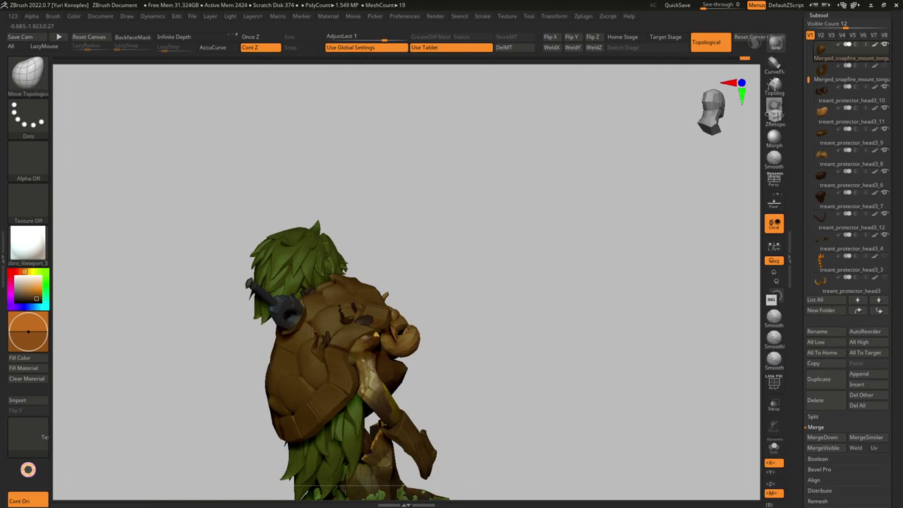
Step: Cycle through the head3_8, head3_12 and head3_4 subtools, toggling Solo on and off
mouse_move(333, 345)
right_mouse_down()
mouse_move(361, 338)
mouse_move(345, 313)
mouse_move(343, 332)
mouse_move(399, 242)
mouse_move(353, 262)
mouse_move(262, 373)
mouse_move(351, 284)
mouse_move(395, 278)
mouse_move(414, 346)
mouse_move(400, 343)
mouse_move(414, 259)
right_mouse_up()
key("b")
key("m")
key("v")
left_click(403, 300, "alt")
left_click(409, 325, "alt")
key("shift+s")
left_click(414, 345, "alt")
key("shift+s")
Step: Select Merged_snapfire_mount_tongue1_9 and adjust its fit with Move Topological and Move
left_click(400, 344, "alt")
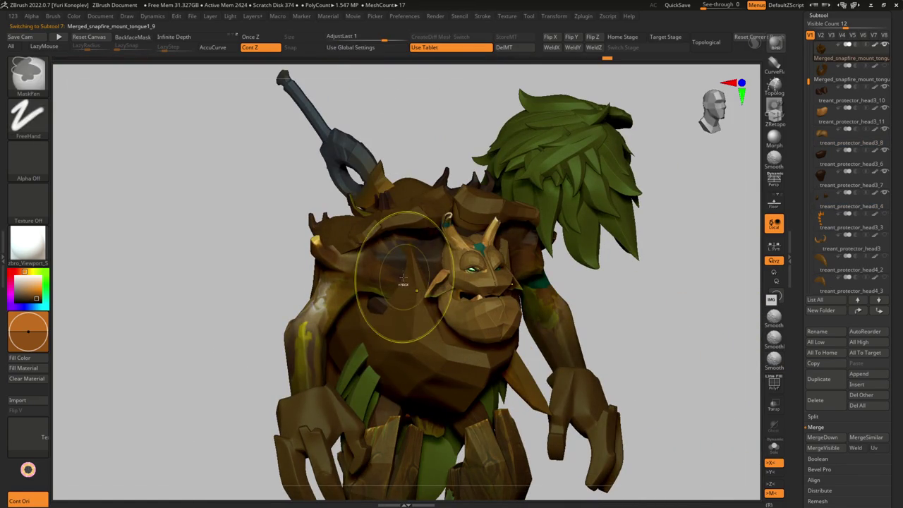
key("b")
key("m")
key("t")
mouse_move(402, 282)
right_mouse_down()
mouse_move(392, 295)
mouse_move(352, 249)
mouse_move(395, 254)
mouse_move(384, 247)
mouse_move(421, 242)
mouse_move(401, 270)
mouse_move(423, 257)
mouse_move(406, 271)
right_mouse_up()
key("b")
key("m")
key("v")
key("bracketright")
Step: Review the character from behind and select the sven_playground2_35 piece
right_click_drag(431, 220, 439, 249)
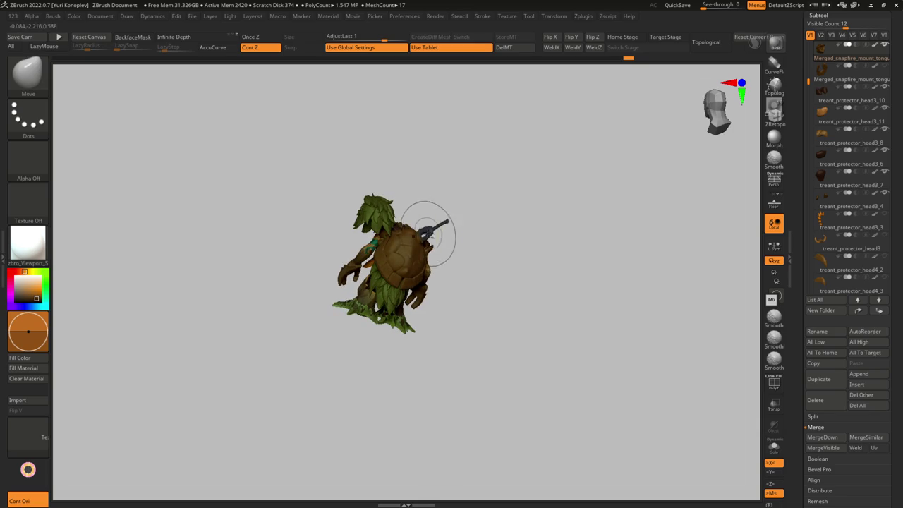
left_click(373, 202, "alt")
mouse_move(373, 202)
right_mouse_down()
mouse_move(429, 297)
mouse_move(463, 221)
mouse_move(438, 273)
mouse_move(484, 264)
mouse_move(451, 247)
mouse_move(474, 240)
mouse_move(469, 249)
mouse_move(452, 225)
mouse_move(433, 221)
mouse_move(436, 243)
mouse_move(454, 233)
mouse_move(466, 261)
right_mouse_up()
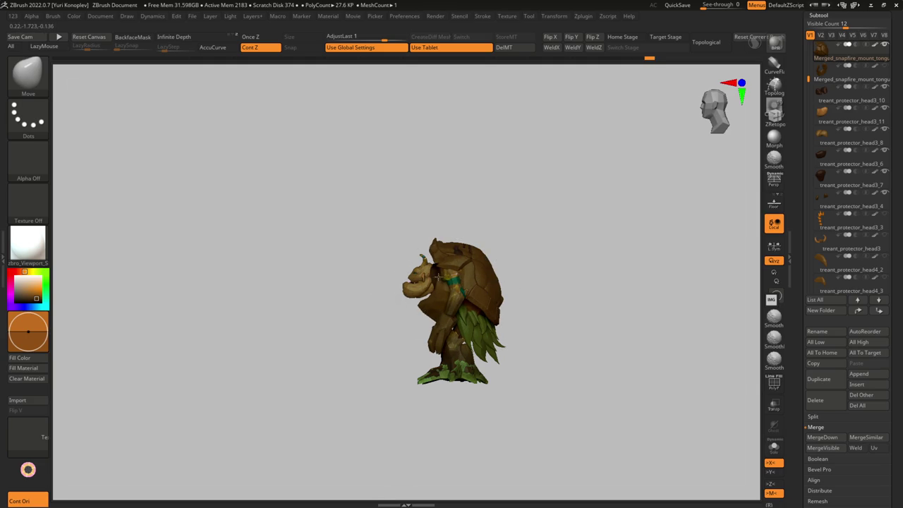
mouse_move(435, 249)
right_mouse_down()
mouse_move(434, 217)
mouse_move(456, 228)
mouse_move(447, 246)
mouse_move(459, 312)
mouse_move(446, 322)
mouse_move(478, 292)
mouse_move(426, 290)
mouse_move(395, 264)
right_mouse_up()
left_click(451, 328, "alt")
Step: Select the sven_playground2_40 leaf piece and reposition it with the Transpose gizmo
left_click(426, 291, "alt")
key("w")
key("y")
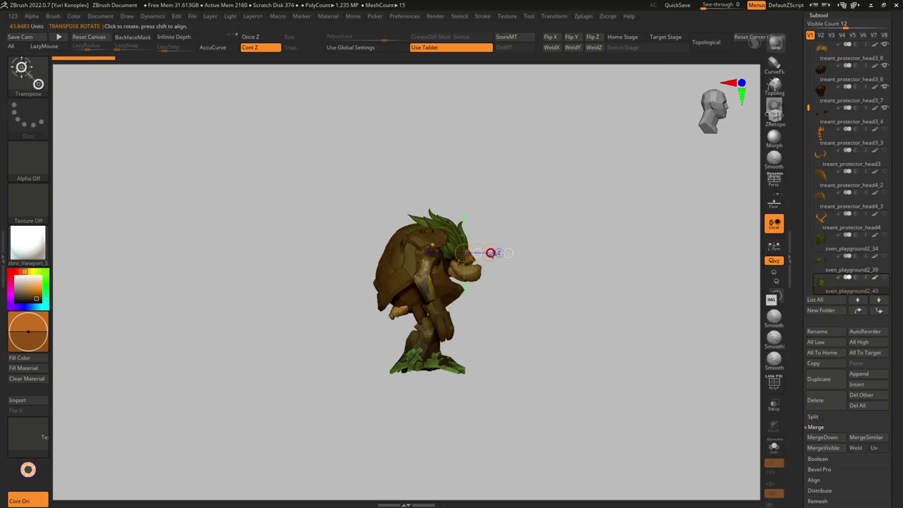
right_click_drag(488, 264, 413, 307)
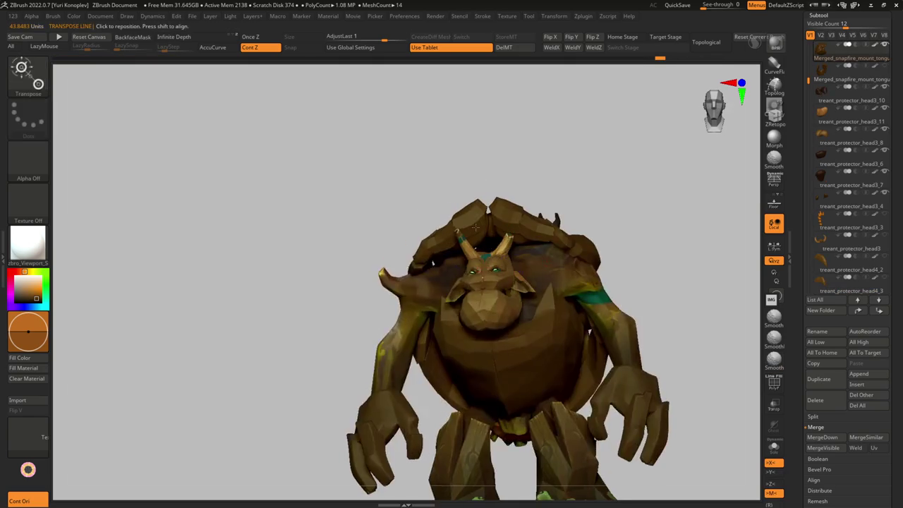
key("q")
mouse_move(476, 226)
right_mouse_down()
mouse_move(473, 197)
mouse_move(439, 201)
mouse_move(419, 261)
mouse_move(453, 220)
mouse_move(413, 212)
right_mouse_up()
Step: Smooth the shell's rim plates on both sides, checking them from above
mouse_move(393, 271)
left_mouse_down("shift")
mouse_move(332, 262)
mouse_move(373, 343)
left_mouse_up("shift")
mouse_move(478, 267)
right_mouse_down()
mouse_move(467, 192)
mouse_move(444, 190)
right_mouse_up()
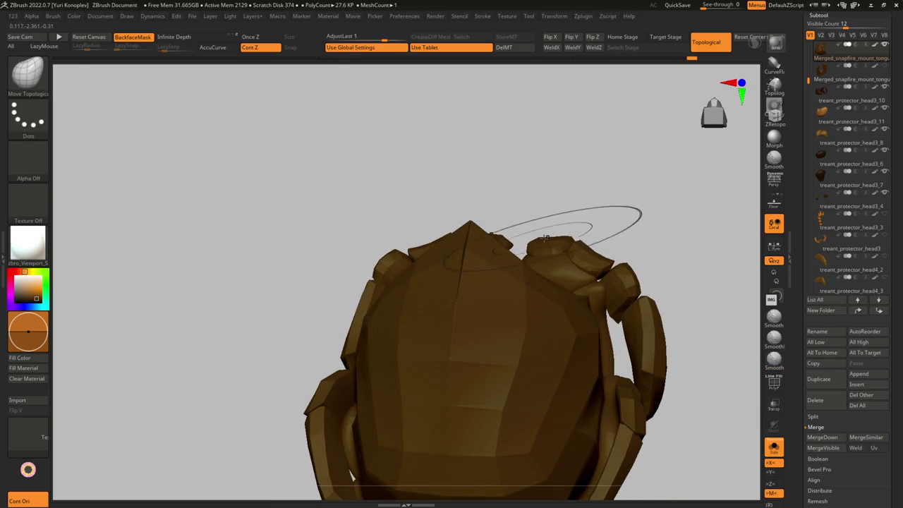
right_click_drag(545, 213, 594, 258)
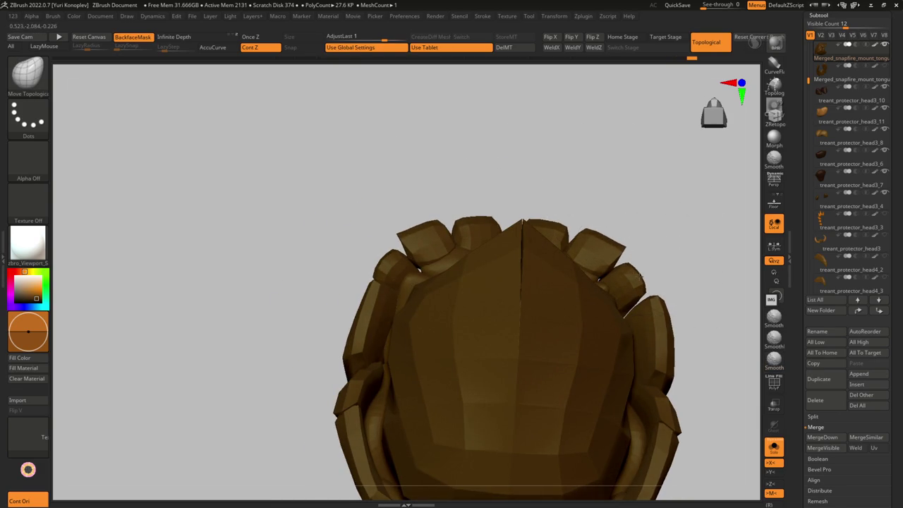
mouse_move(605, 252)
right_mouse_down()
mouse_move(383, 273)
mouse_move(329, 205)
mouse_move(401, 254)
mouse_move(498, 237)
mouse_move(474, 235)
mouse_move(485, 227)
right_mouse_up()
key("shift+f")
key("shift+f")
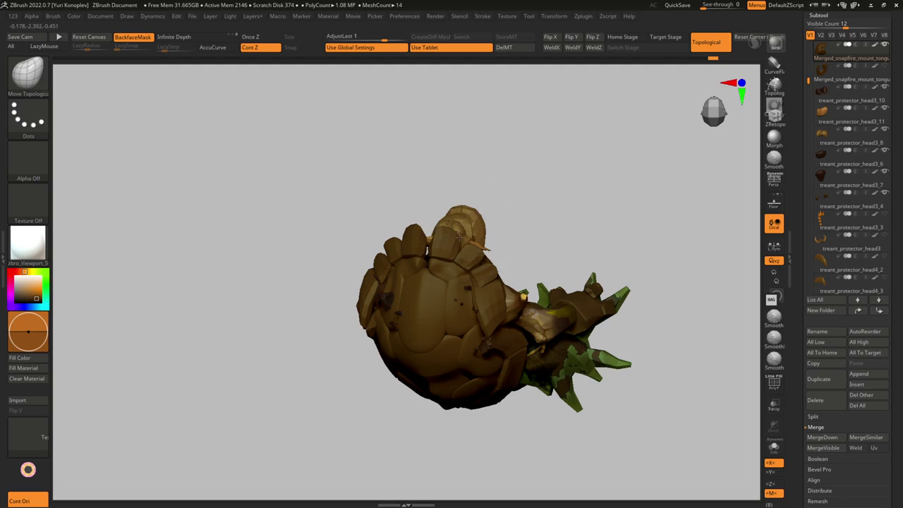
key("s")
mouse_move(497, 279)
right_mouse_down()
mouse_move(484, 281)
mouse_move(477, 328)
mouse_move(485, 312)
mouse_move(427, 373)
mouse_move(453, 303)
mouse_move(443, 303)
mouse_move(413, 363)
mouse_move(412, 317)
mouse_move(488, 293)
mouse_move(487, 302)
mouse_move(523, 321)
mouse_move(552, 321)
mouse_move(563, 334)
mouse_move(548, 323)
mouse_move(589, 328)
mouse_move(492, 311)
right_mouse_up()
Step: Reshape the rim plates, alternating between the Move and Move Topological brushes
key("b")
key("m")
key("v")
key("b")
key("m")
key("t")
key("b")
key("m")
key("v")
key("b")
key("m")
key("t")
key("b")
key("m")
key("v")
scroll(495, 312, "up", 3)
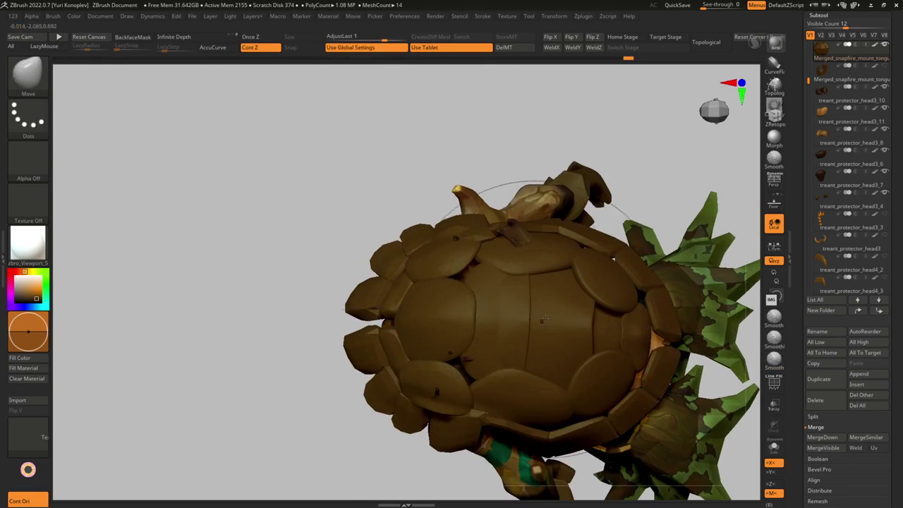
Step: Mask all but the shell's centre stripe and push it out with Transpose and Inflat
key("ctrl+a")
left_click(506, 319, "ctrl+alt")
key("w")
left_click_drag(505, 318, 585, 343)
mouse_move(585, 343)
right_mouse_down()
mouse_move(536, 331)
mouse_move(509, 337)
right_mouse_up()
key("q")
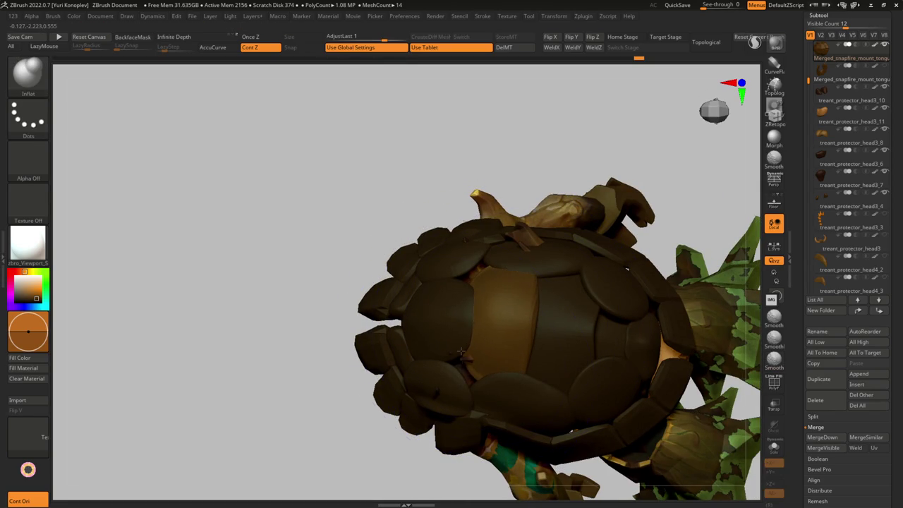
key("g")
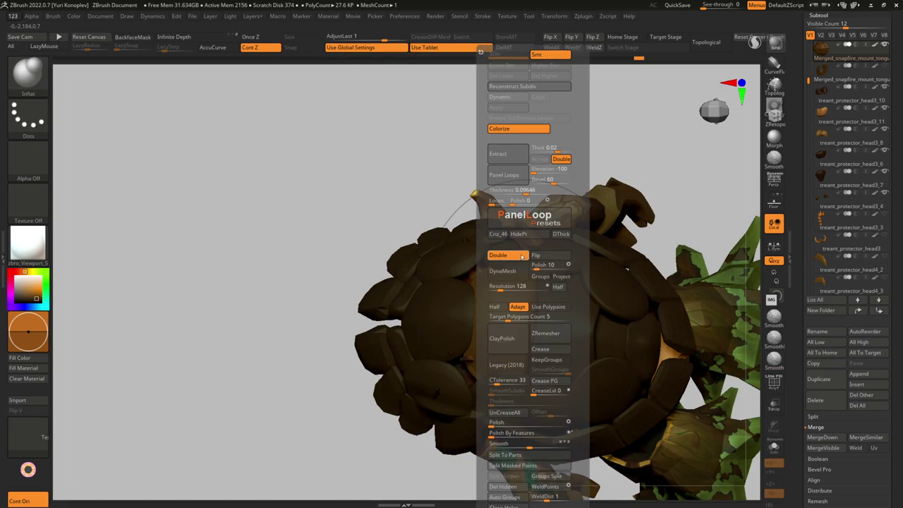
key("shift")
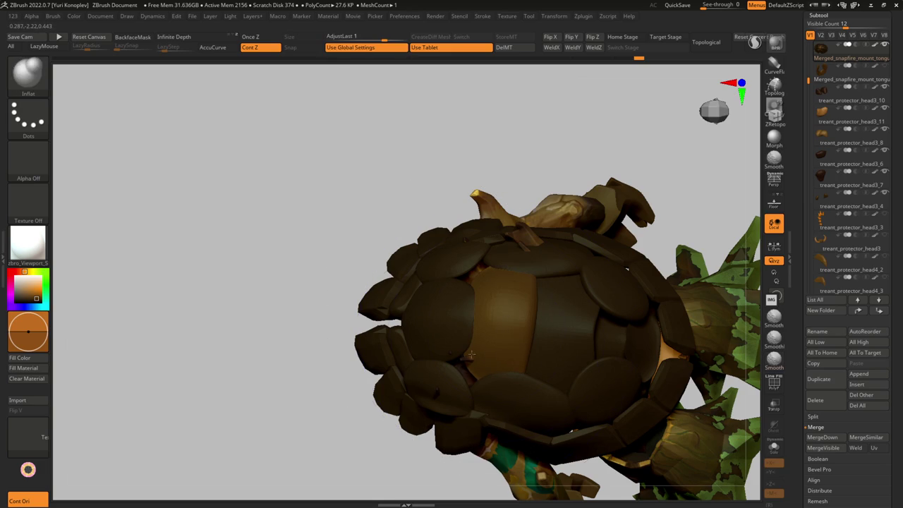
key("shift")
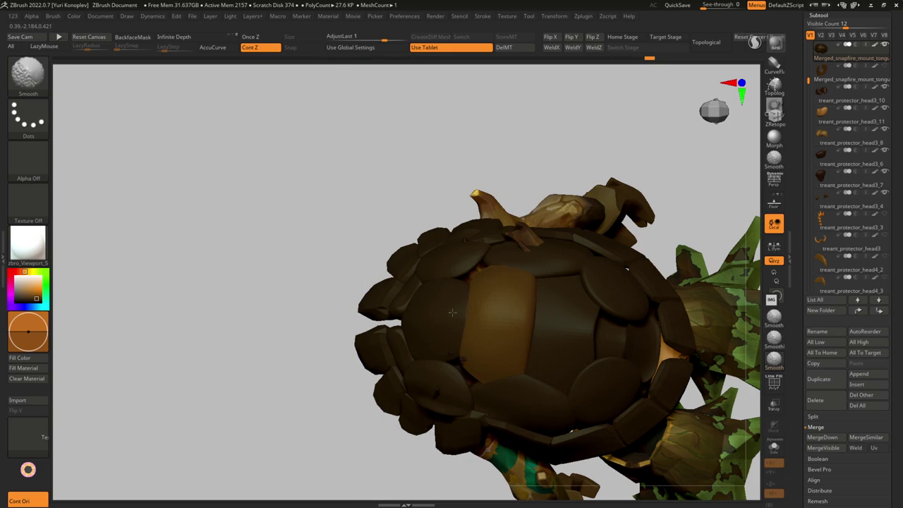
Step: From the back view, inflate and smooth the central shell panels
mouse_move(443, 336)
left_mouse_down()
mouse_move(419, 262)
mouse_move(346, 347)
mouse_move(373, 322)
left_mouse_up()
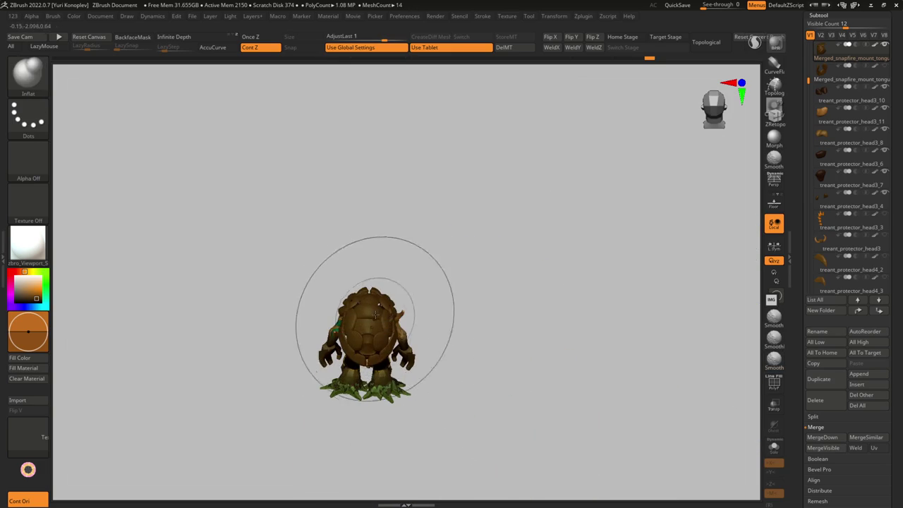
key("f")
right_click_drag(424, 303, 447, 291, "ctrl")
key("w")
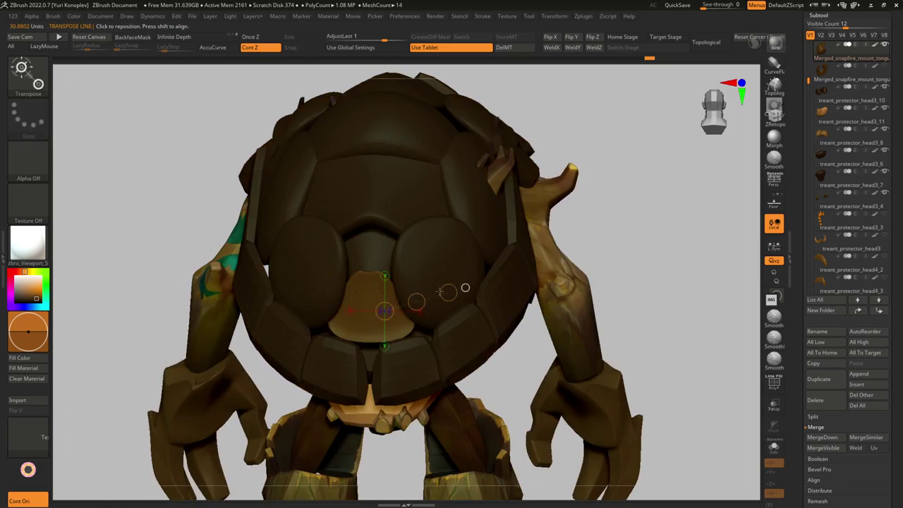
key("q")
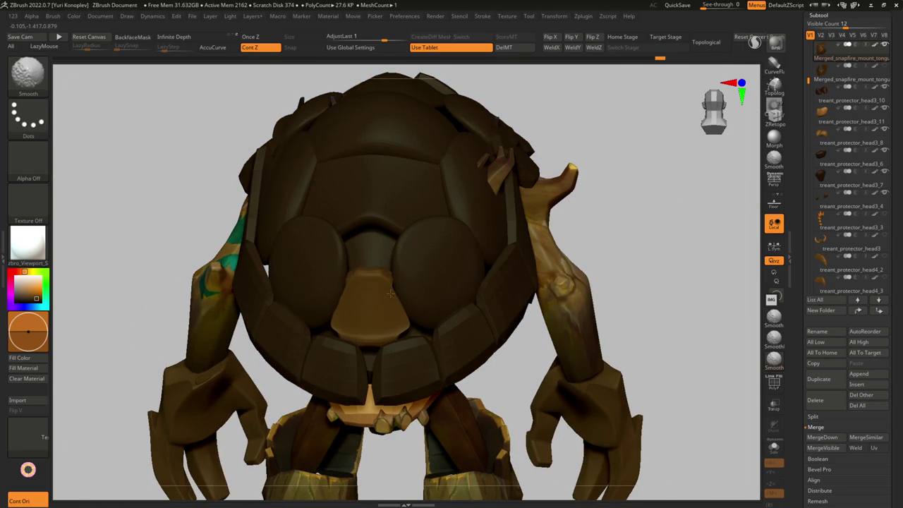
key("space")
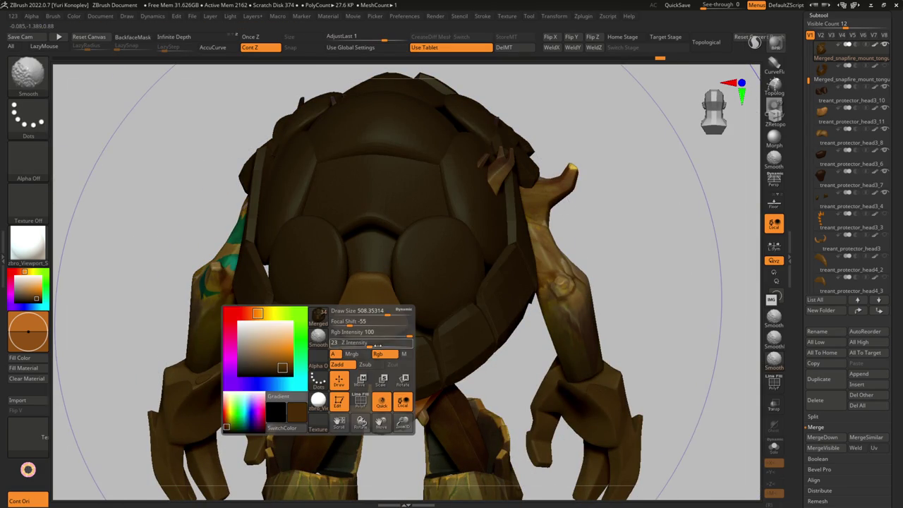
key("w")
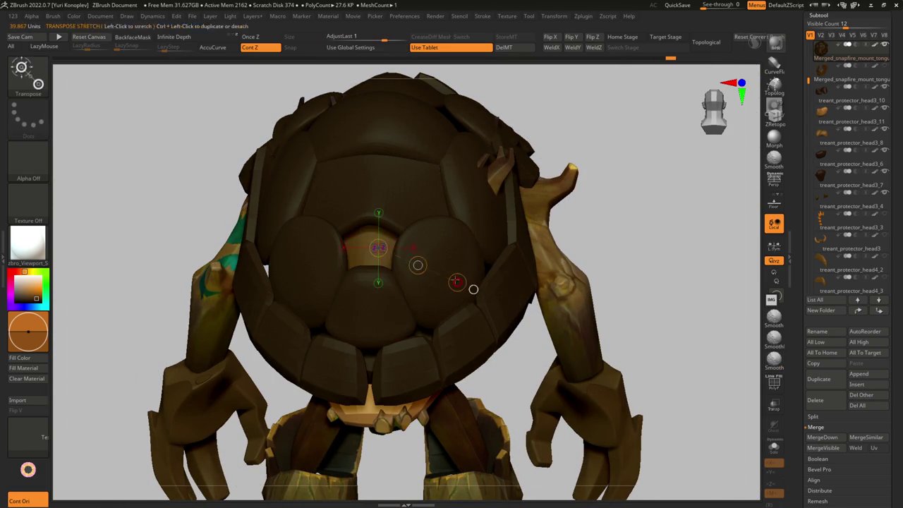
key("q")
key("shift")
left_click_drag(382, 247, 376, 255, "shift")
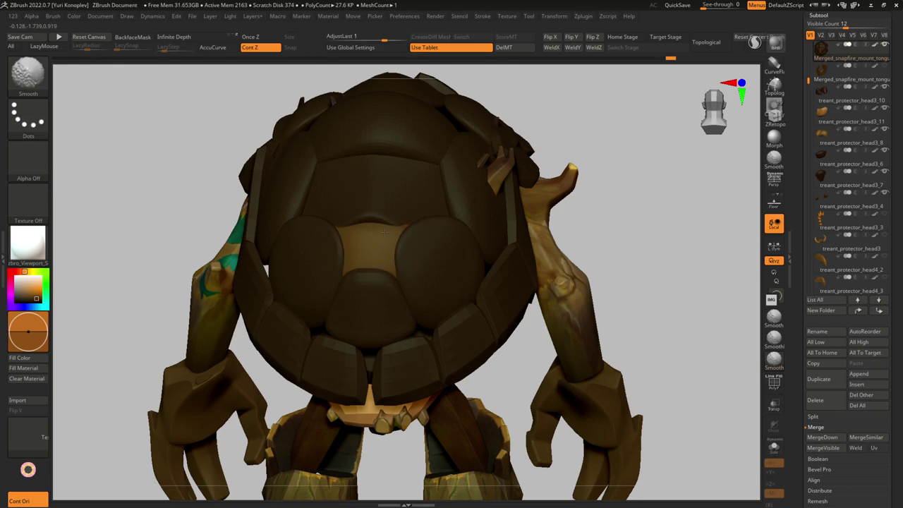
Step: Push the central shell plate further outward and smooth its surface
right_click_drag(385, 221, 418, 285)
key("w")
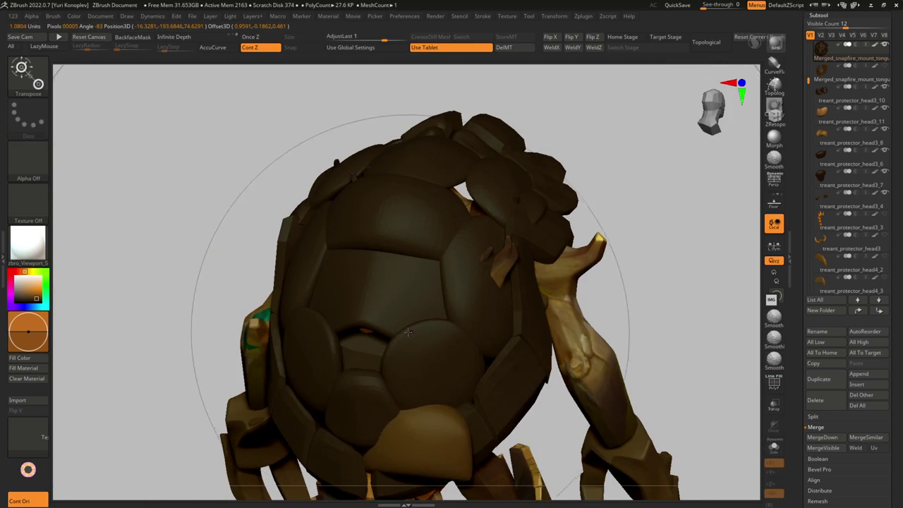
left_click_drag(418, 285, 422, 325)
key("q")
key("s")
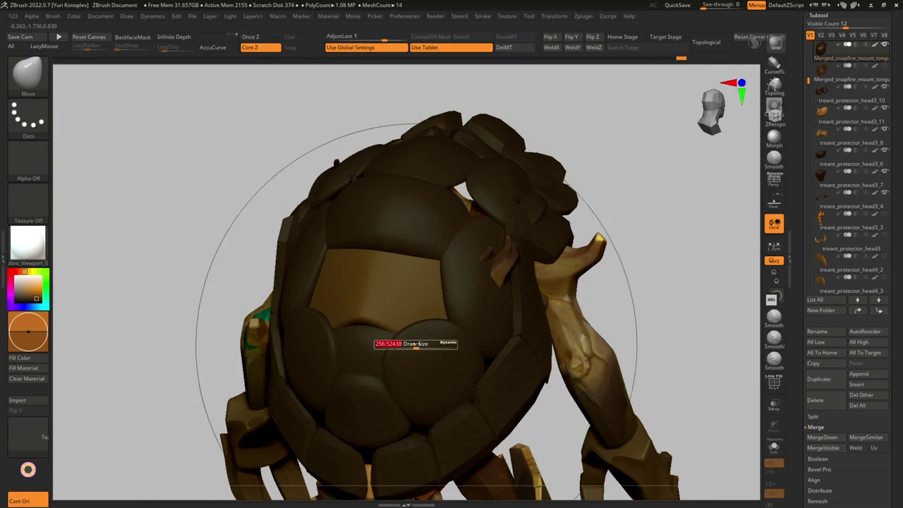
left_click_drag(436, 349, 424, 358, "shift")
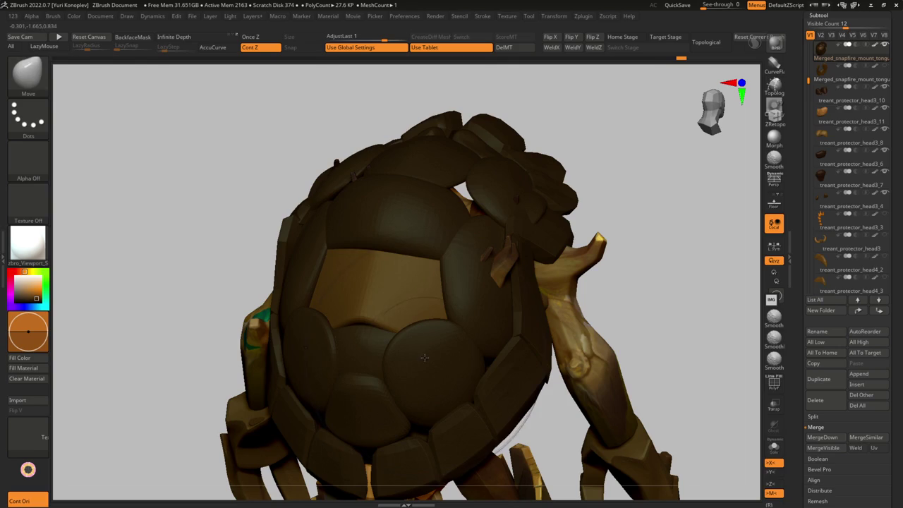
mouse_move(427, 324)
right_mouse_down()
mouse_move(382, 274)
mouse_move(361, 310)
mouse_move(382, 339)
mouse_move(470, 277)
mouse_move(454, 306)
mouse_move(445, 274)
mouse_move(447, 290)
mouse_move(424, 297)
mouse_move(384, 275)
mouse_move(427, 350)
right_mouse_up()
key("s")
key("s")
key("f")
mouse_move(409, 387)
right_mouse_down()
mouse_move(331, 353)
mouse_move(381, 301)
mouse_move(389, 242)
mouse_move(353, 323)
mouse_move(413, 272)
mouse_move(410, 261)
mouse_move(373, 322)
mouse_move(427, 358)
mouse_move(461, 365)
mouse_move(393, 275)
right_mouse_up()
key("s")
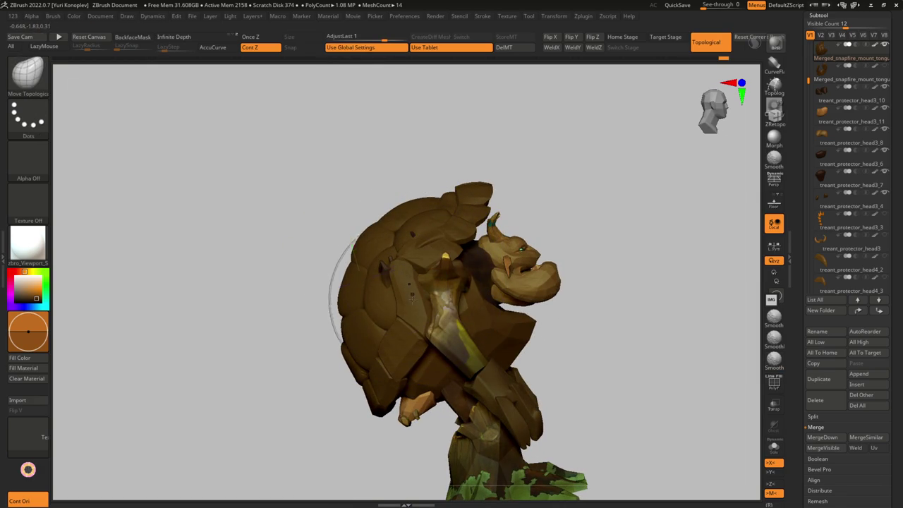
key("w")
left_click_drag(421, 318, 349, 328, "ctrl")
key("q")
mouse_move(399, 267)
right_mouse_down()
mouse_move(423, 283)
mouse_move(411, 267)
mouse_move(436, 268)
mouse_move(438, 250)
right_mouse_up()
key("s")
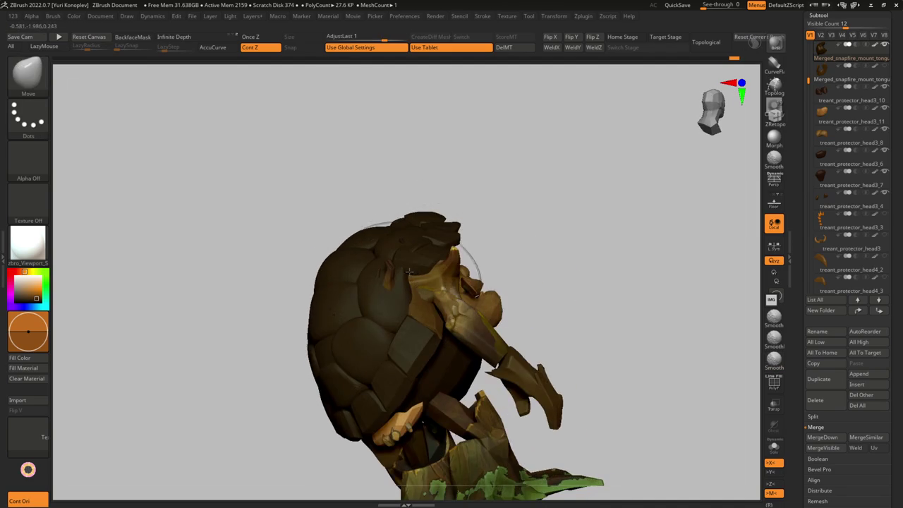
key("w")
mouse_move(443, 249)
right_mouse_down()
mouse_move(408, 273)
mouse_move(416, 252)
mouse_move(448, 239)
mouse_move(369, 252)
mouse_move(462, 241)
mouse_move(434, 252)
mouse_move(564, 282)
mouse_move(472, 254)
mouse_move(458, 233)
mouse_move(475, 223)
mouse_move(455, 300)
right_mouse_up()
key("y")
key("s")
mouse_move(455, 250)
right_mouse_down()
mouse_move(469, 239)
mouse_move(456, 258)
right_mouse_up()
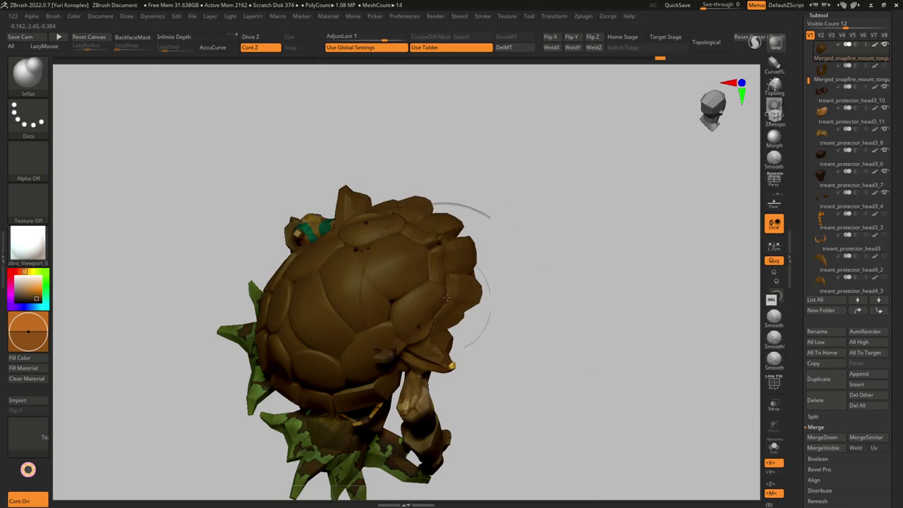
right_click_drag(436, 291, 447, 255)
key("s")
mouse_move(409, 313)
right_mouse_down()
mouse_move(443, 276)
mouse_move(470, 263)
right_mouse_up()
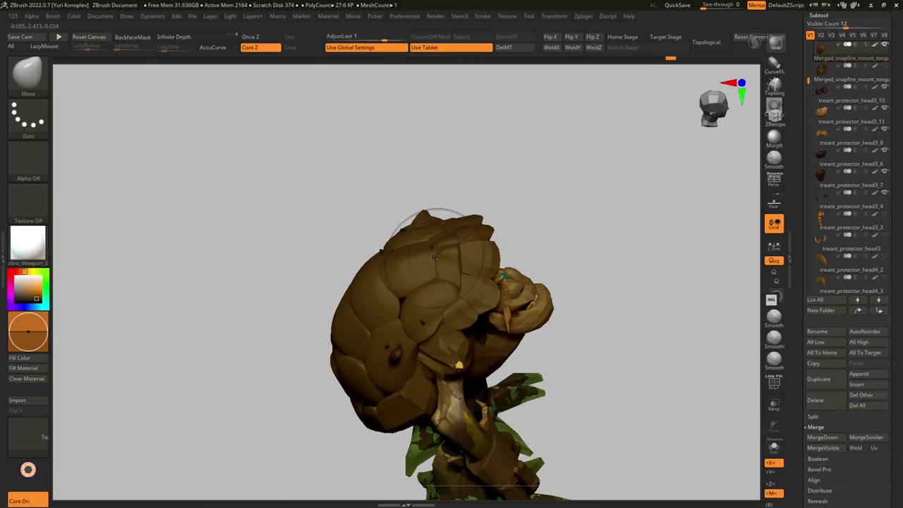
key("shift")
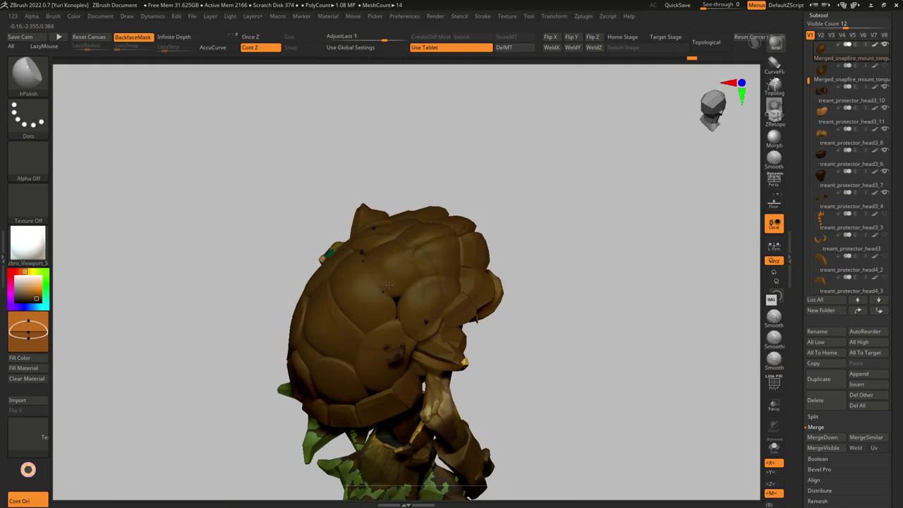
mouse_move(342, 351)
right_mouse_down()
mouse_move(357, 288)
mouse_move(384, 255)
right_mouse_up()
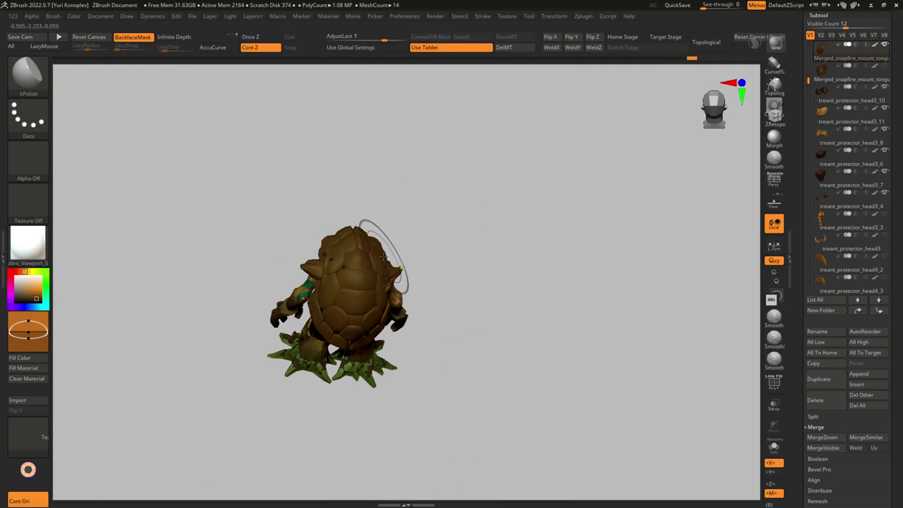
mouse_move(851, 53)
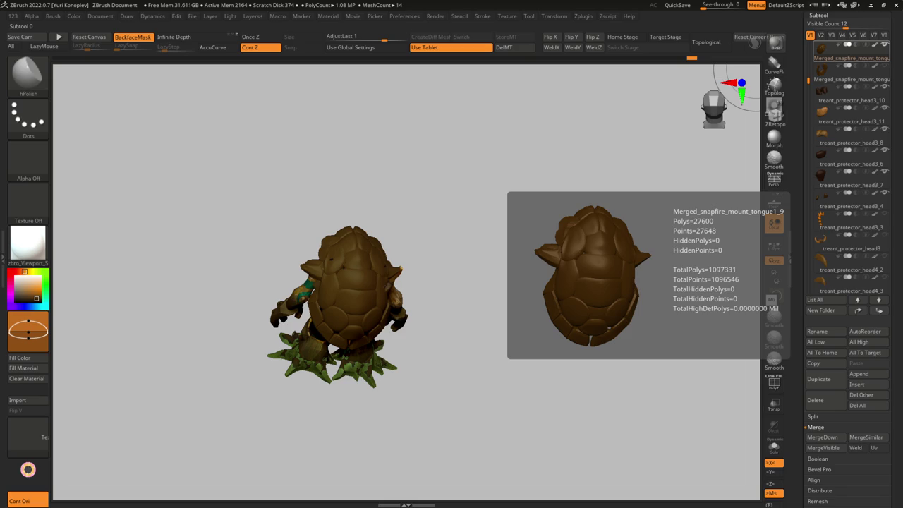
Step: Switch to Transpose, then the Move Topological brush, while inspecting the shell from behind
key("f")
key("w")
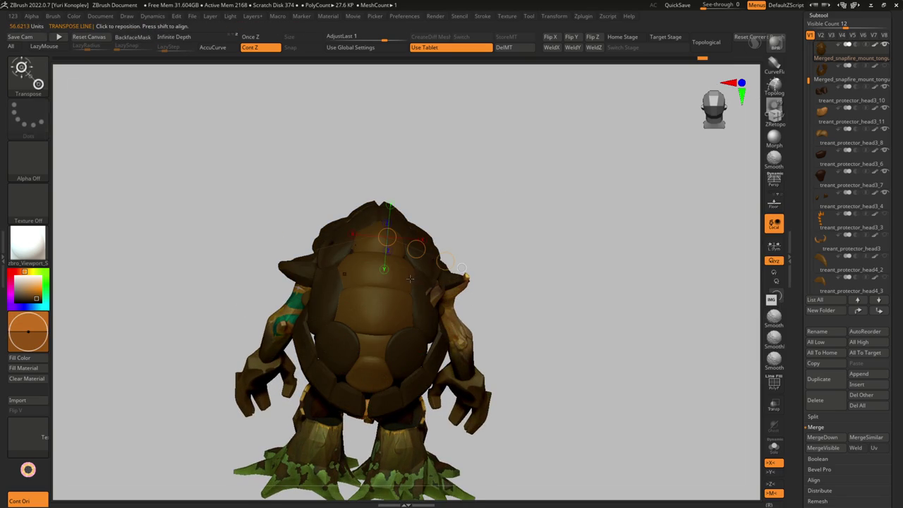
right_click_drag(396, 288, 401, 209)
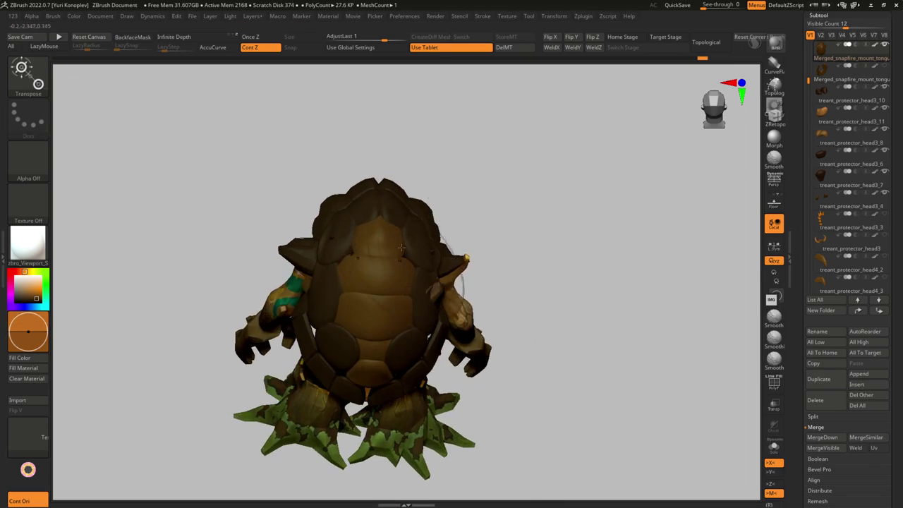
mouse_move(459, 242)
left_mouse_down()
mouse_move(407, 221)
mouse_move(433, 233)
left_mouse_up()
key("q")
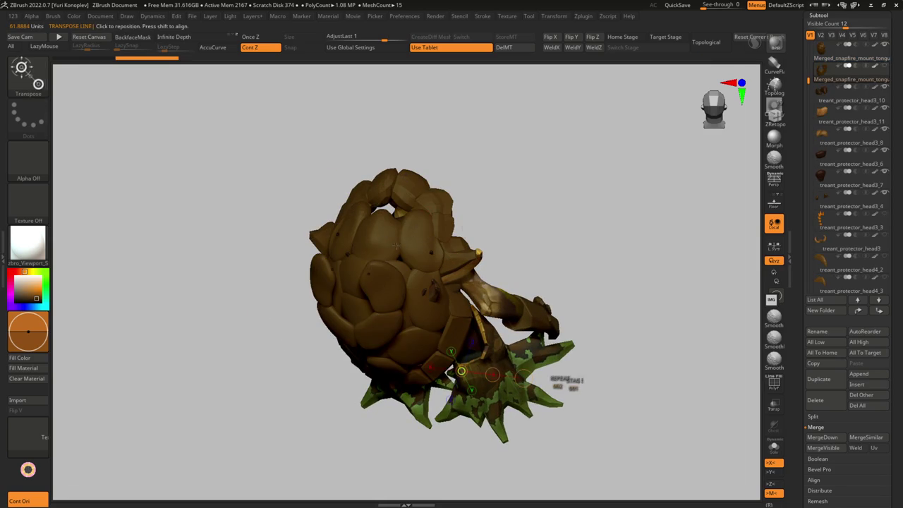
mouse_move(363, 205)
right_mouse_down()
mouse_move(395, 218)
mouse_move(390, 245)
mouse_move(385, 240)
mouse_move(423, 212)
mouse_move(400, 212)
right_mouse_up()
key("s")
mouse_move(372, 238)
right_mouse_down()
mouse_move(360, 263)
mouse_move(343, 252)
mouse_move(373, 287)
mouse_move(361, 304)
mouse_move(306, 299)
right_mouse_up()
key("s")
right_click_drag(305, 335, 376, 334)
mouse_move(340, 371)
right_mouse_down()
mouse_move(357, 361)
mouse_move(349, 367)
mouse_move(378, 381)
mouse_move(349, 402)
mouse_move(381, 367)
mouse_move(373, 317)
mouse_move(338, 347)
mouse_move(407, 400)
mouse_move(381, 332)
right_mouse_up()
Step: Solo the shell, hide its inner plates, and use Split Hidden to separate the rim
key("shift+f")
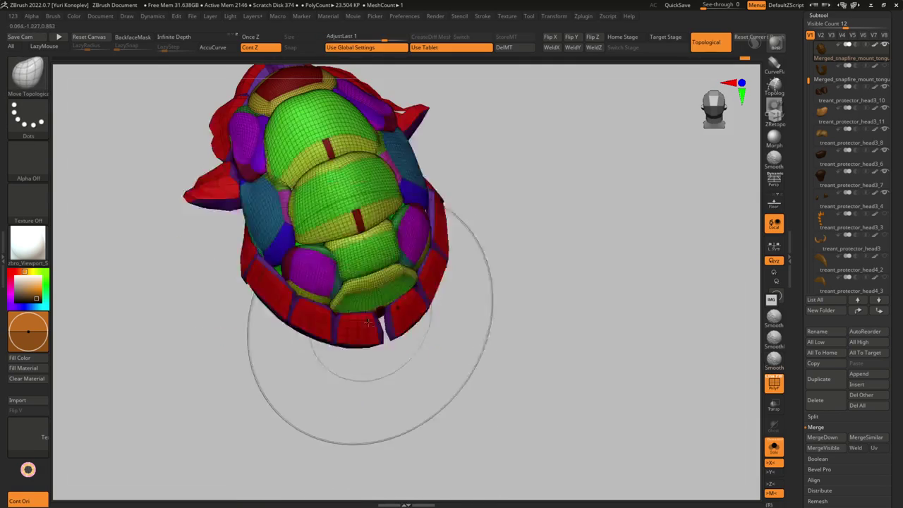
left_click(403, 337, "ctrl+shift")
key("space")
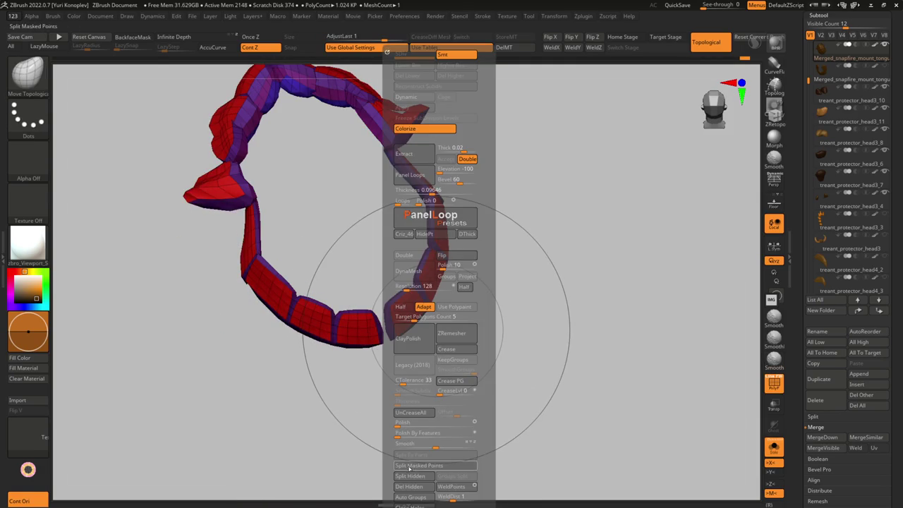
left_click(410, 478)
Step: Turn Solo off to show all subtools and review the character from side and behind
right_click_drag(331, 421, 388, 306)
key("space")
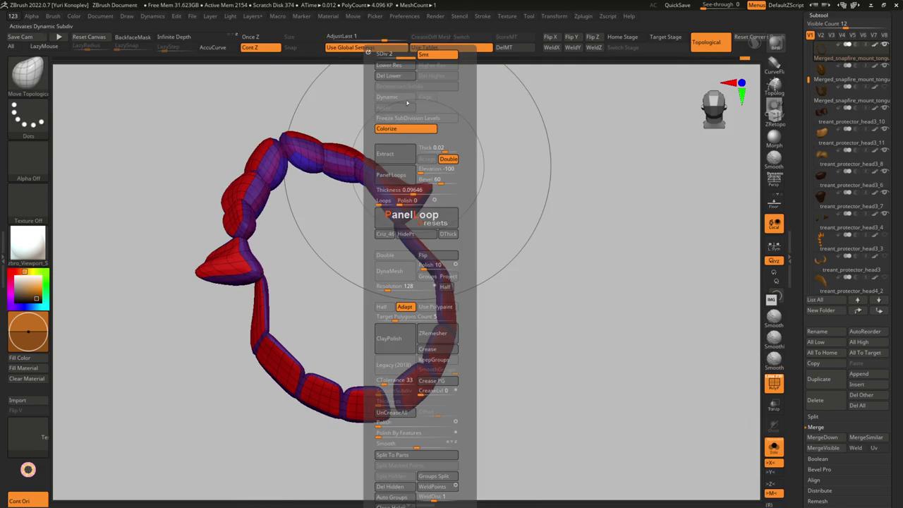
left_click(774, 446)
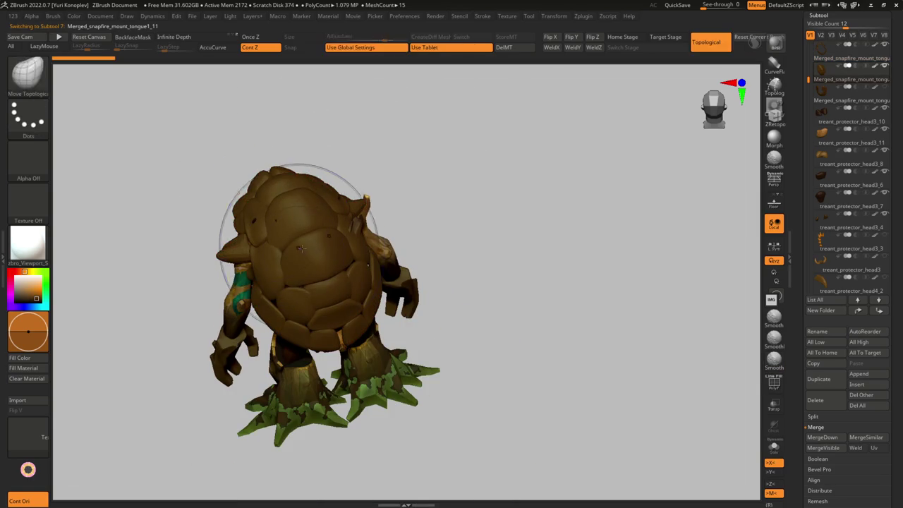
left_click_drag(327, 224, 331, 221)
right_click_drag(360, 269, 297, 185)
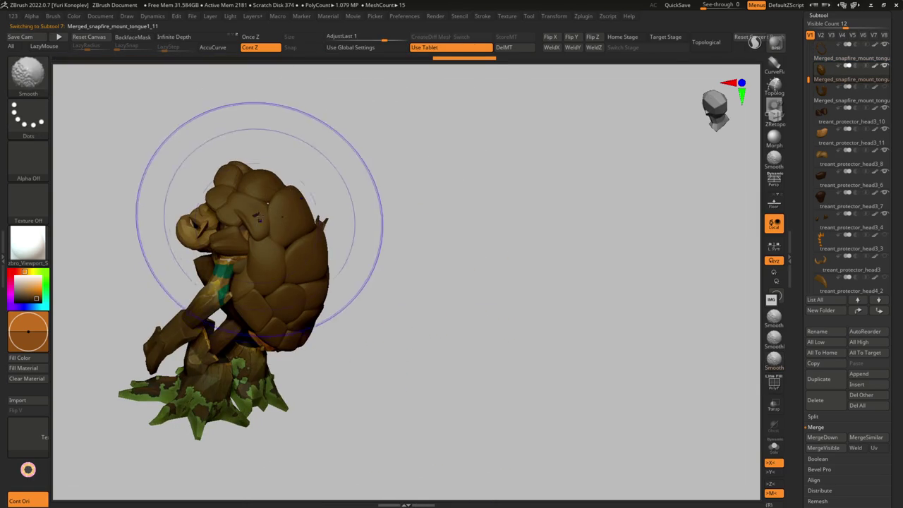
right_click_drag(304, 240, 407, 275)
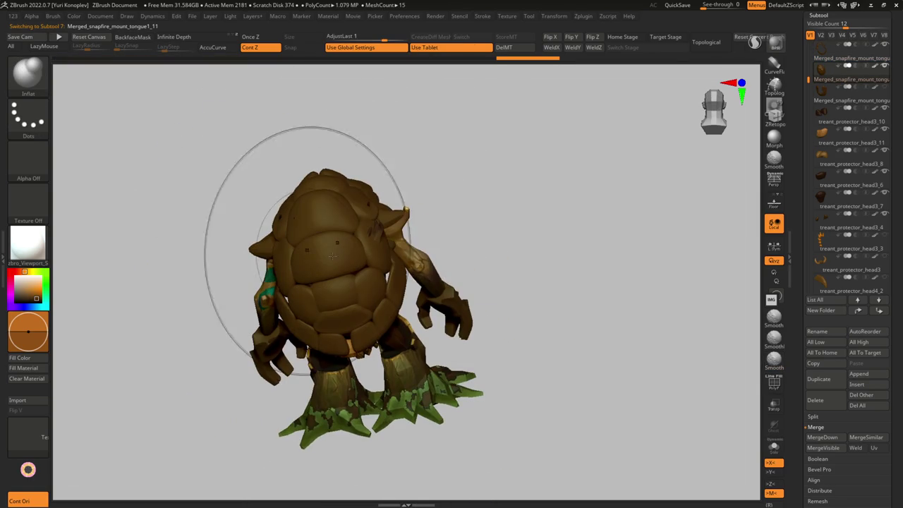
Step: Select Smooth Stronger and polish the shell plates across the back
left_click(774, 338)
mouse_move(370, 305)
right_mouse_down()
mouse_move(352, 260)
mouse_move(294, 210)
mouse_move(331, 267)
mouse_move(324, 212)
mouse_move(350, 262)
mouse_move(360, 205)
right_mouse_up()
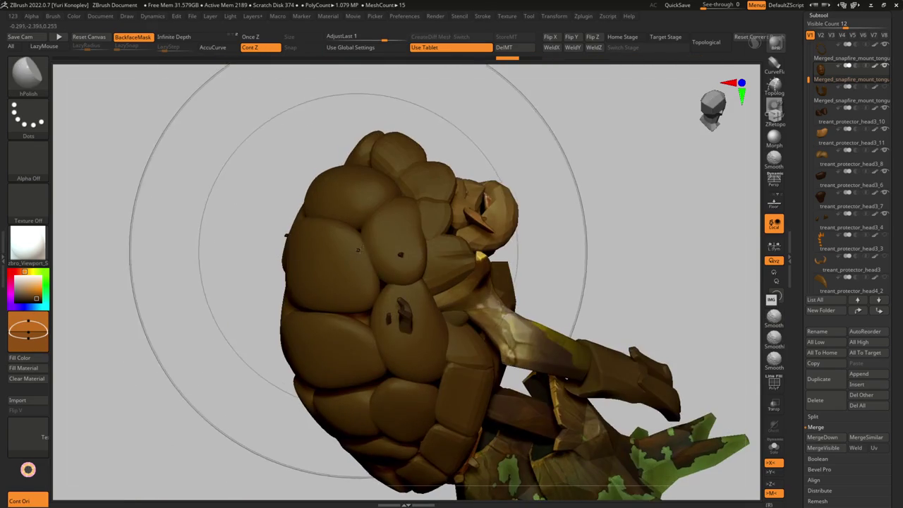
right_click_drag(331, 261, 301, 240)
right_click_drag(331, 185, 359, 182)
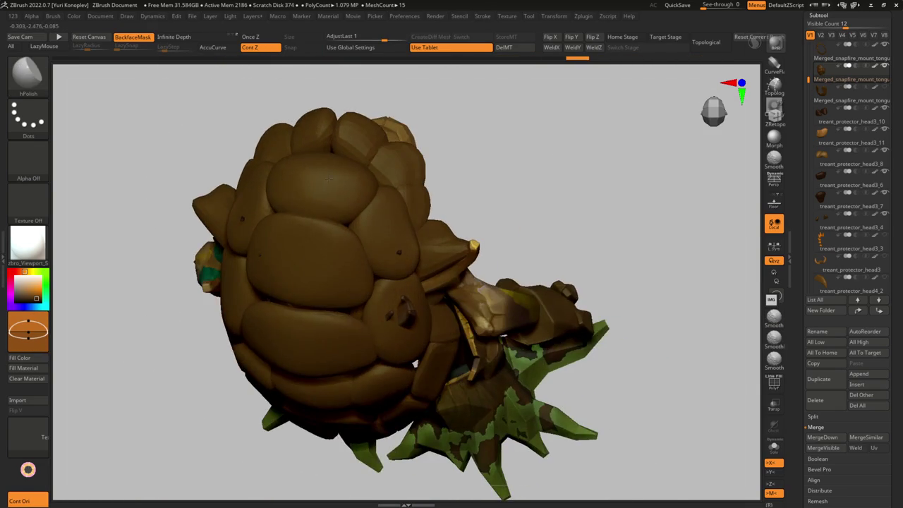
right_click_drag(398, 227, 406, 317)
right_click_drag(387, 438, 369, 326)
mouse_move(264, 347)
right_mouse_down()
mouse_move(373, 292)
mouse_move(282, 318)
mouse_move(212, 272)
right_mouse_up()
Step: Nudge the shell near the shoulder with Move Topological, then activate the rim subtool
key("b")
key("m")
key("t")
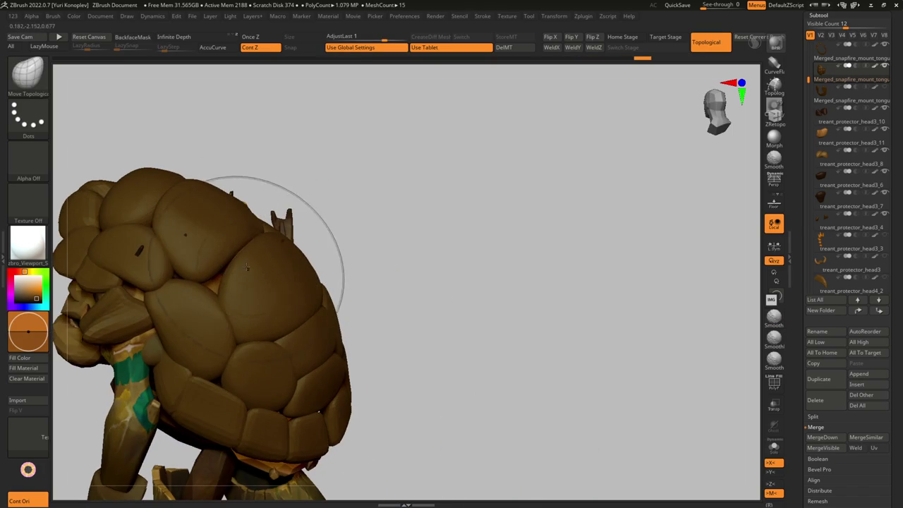
left_click_drag(212, 272, 219, 273)
mouse_move(190, 273)
right_mouse_down()
mouse_move(146, 339)
mouse_move(180, 374)
right_mouse_up()
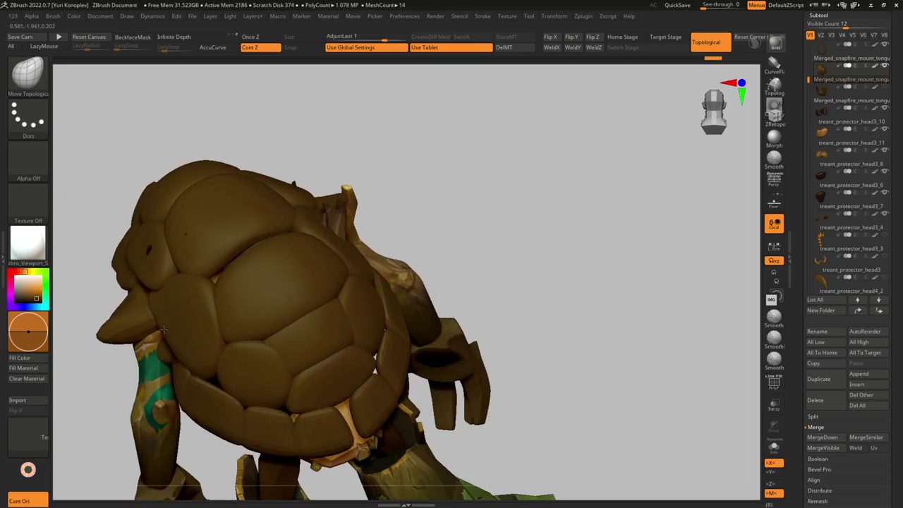
left_click(164, 394, "alt")
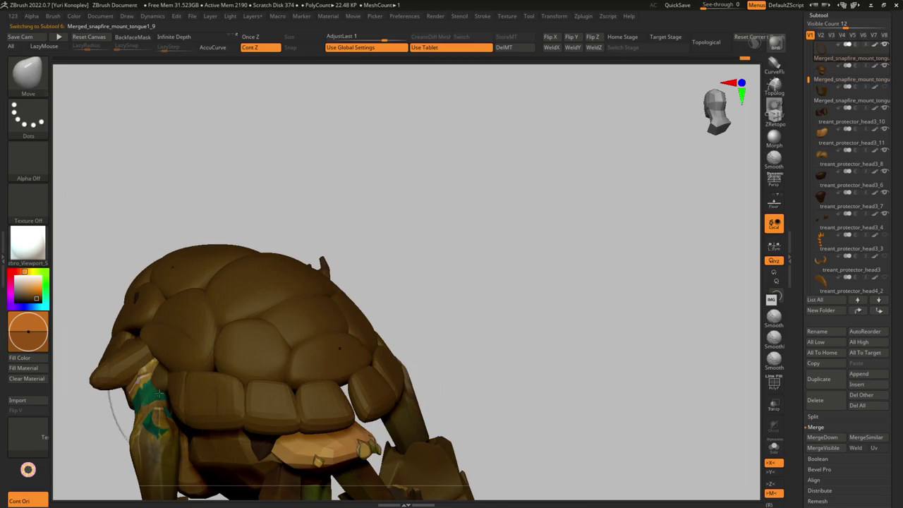
Step: Solo the rim ring and pull its left segment up with Move Topological
right_click_drag(164, 393, 153, 382)
key("b")
key("m")
key("t")
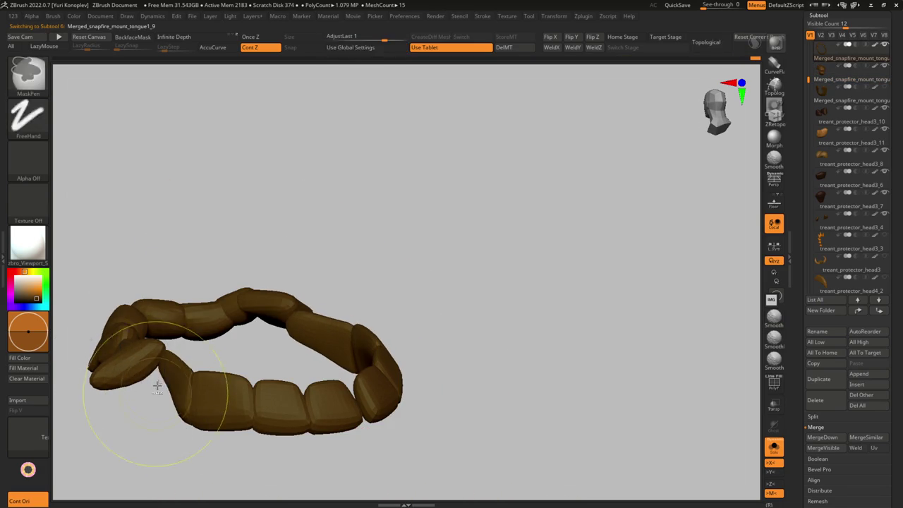
left_click_drag(128, 375, 167, 374)
key("shift+s")
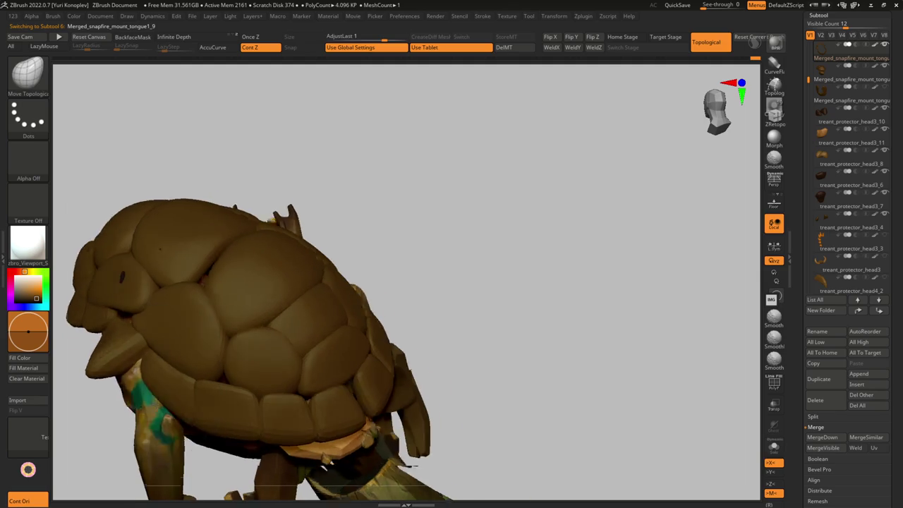
Step: Push the shell's outer edge up and outward with the Move brush
mouse_move(148, 364)
right_mouse_down()
mouse_move(163, 374)
mouse_move(215, 325)
mouse_move(207, 300)
mouse_move(186, 312)
mouse_move(199, 305)
right_mouse_up()
key("s")
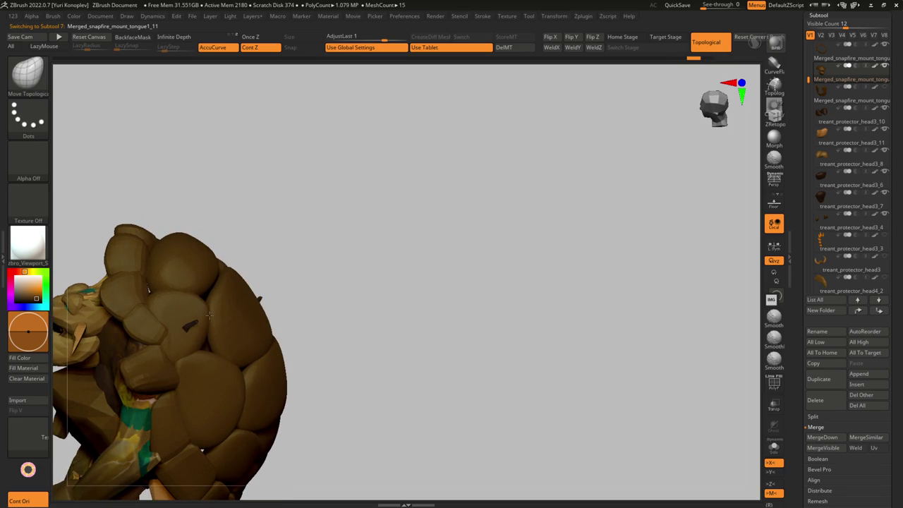
right_click_drag(202, 352, 206, 339)
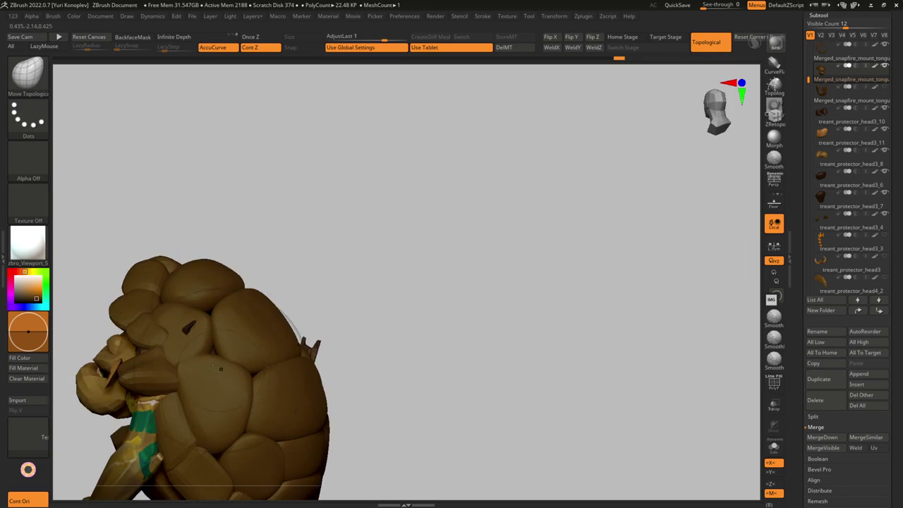
right_click_drag(239, 429, 222, 360)
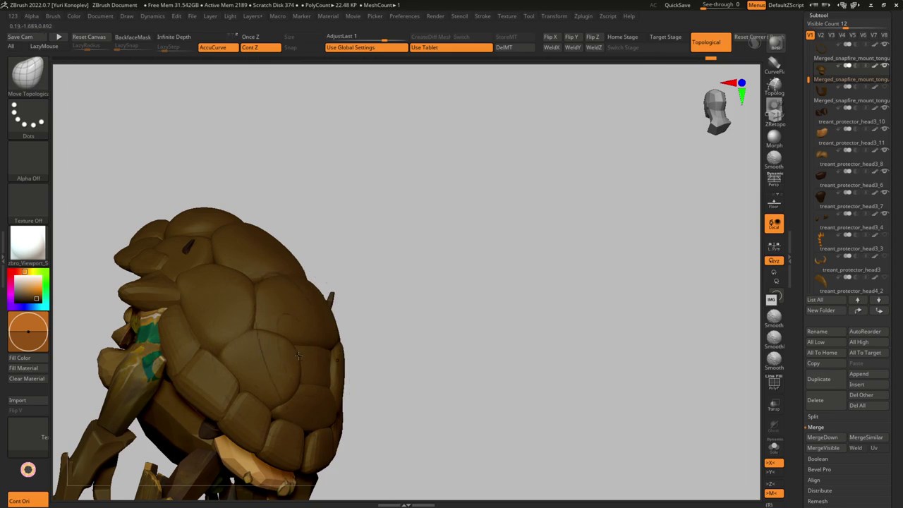
mouse_move(292, 358)
right_mouse_down()
mouse_move(304, 389)
mouse_move(324, 395)
right_mouse_up()
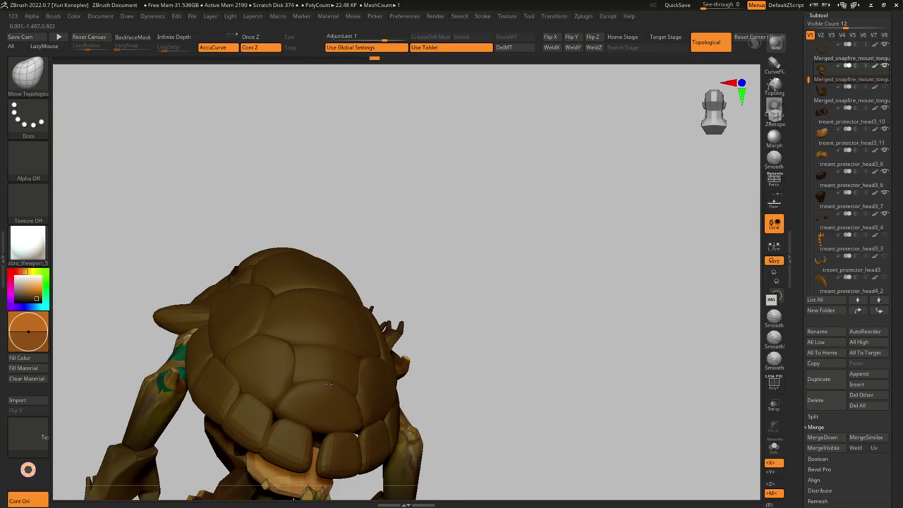
mouse_move(319, 427)
right_mouse_down()
mouse_move(303, 360)
mouse_move(313, 354)
right_mouse_up()
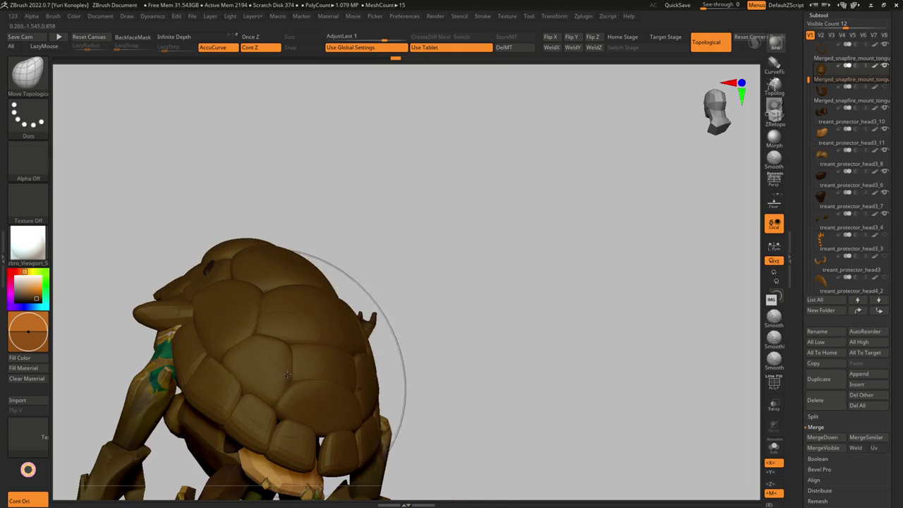
left_click_drag(296, 376, 295, 365)
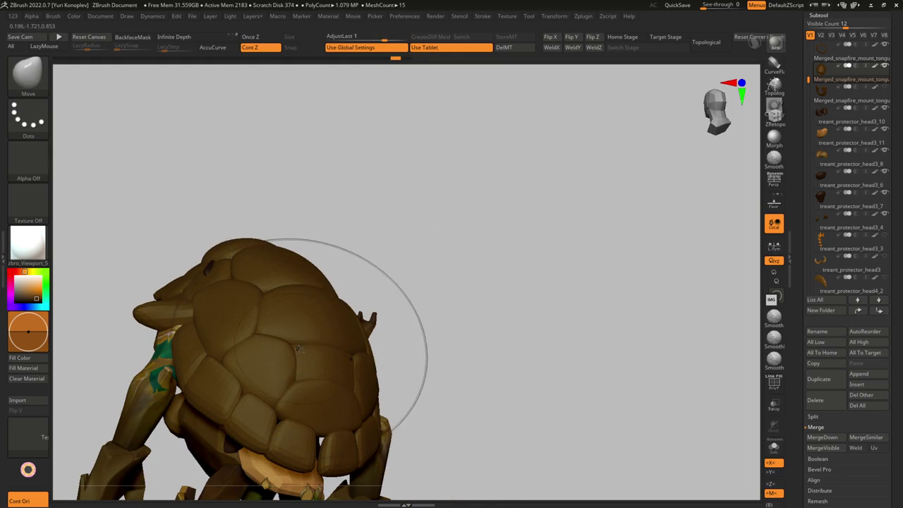
left_click_drag(279, 392, 256, 334)
Step: Keep refining the shell outline from rear angles, alternating Move Topological and Move brushes
right_click_drag(241, 342, 230, 284)
mouse_move(198, 256)
right_mouse_down()
mouse_move(231, 331)
mouse_move(266, 312)
right_mouse_up()
key("s")
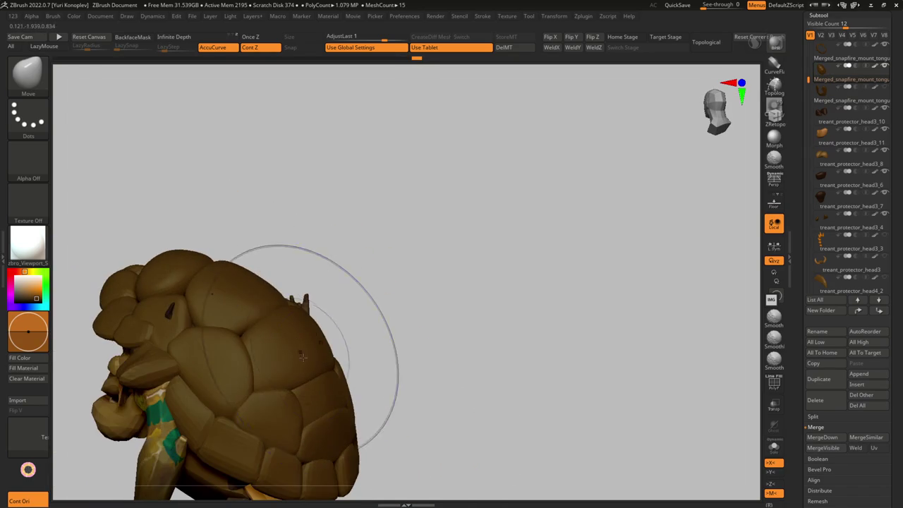
key("t")
mouse_move(325, 368)
right_mouse_down()
mouse_move(282, 359)
mouse_move(297, 407)
mouse_move(274, 411)
right_mouse_up()
key("b")
key("m")
key("v")
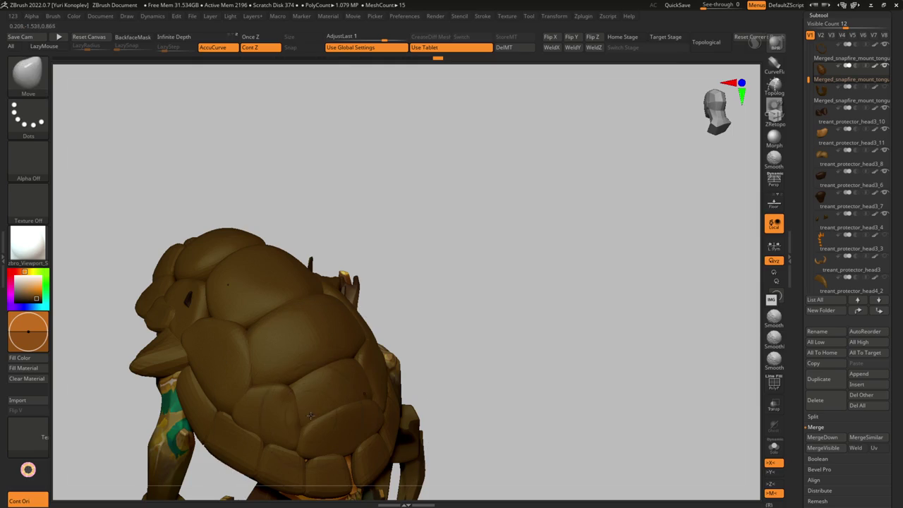
mouse_move(306, 398)
right_mouse_down()
mouse_move(306, 420)
mouse_move(272, 365)
mouse_move(249, 367)
mouse_move(210, 305)
mouse_move(233, 273)
mouse_move(255, 308)
mouse_move(302, 314)
right_mouse_up()
mouse_move(292, 354)
right_mouse_down()
mouse_move(286, 349)
mouse_move(313, 343)
mouse_move(304, 338)
mouse_move(328, 294)
mouse_move(261, 381)
mouse_move(226, 400)
mouse_move(232, 414)
mouse_move(250, 407)
right_mouse_up()
Step: Mask all but one lower shell plate and clip the light plate along a line
key("w")
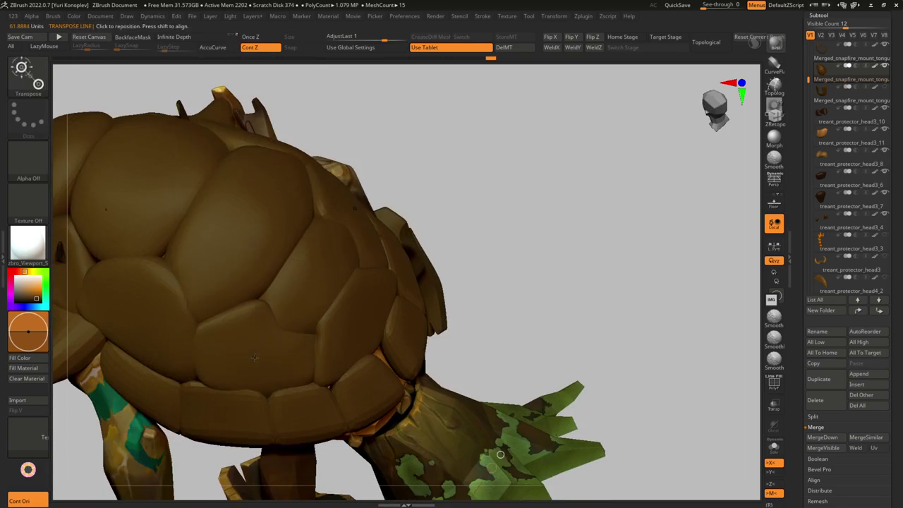
left_click_drag(252, 353, 332, 272, "ctrl")
left_click(274, 327)
key("ctrl+shift")
key("ctrl+shift")
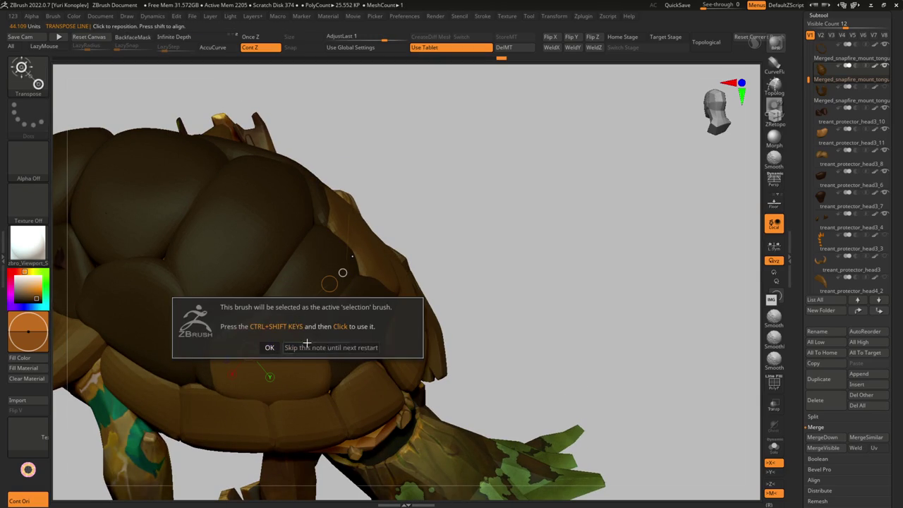
key("ctrl+shift")
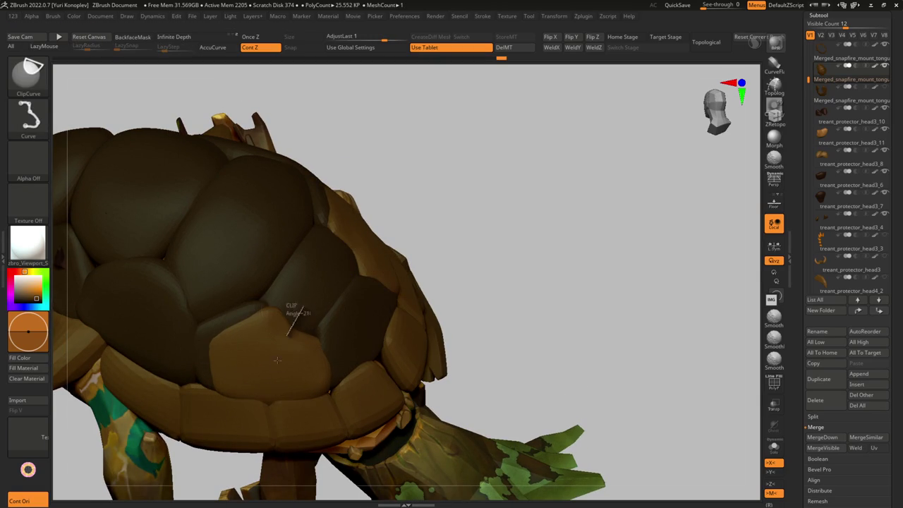
left_click_drag(303, 308, 266, 426, "ctrl+shift")
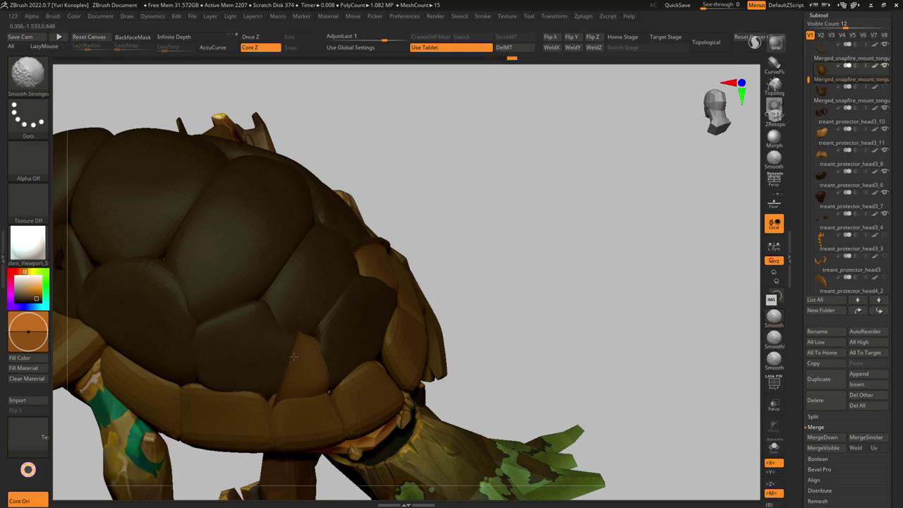
mouse_move(286, 365)
right_mouse_down()
mouse_move(211, 344)
mouse_move(240, 332)
right_mouse_up()
Step: Paint a mask on part of the shell with MaskPen, then smooth its surface
key("b")
key("m")
key("v")
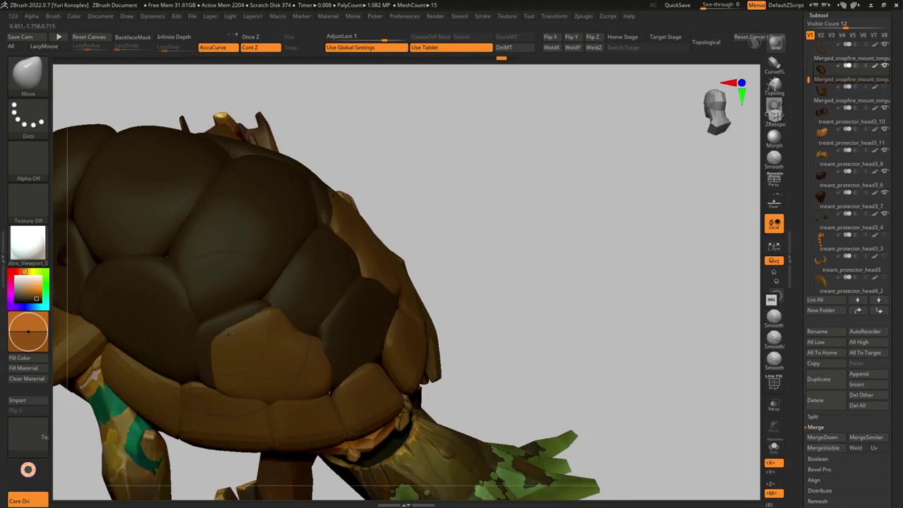
key("b")
key("m")
key("p")
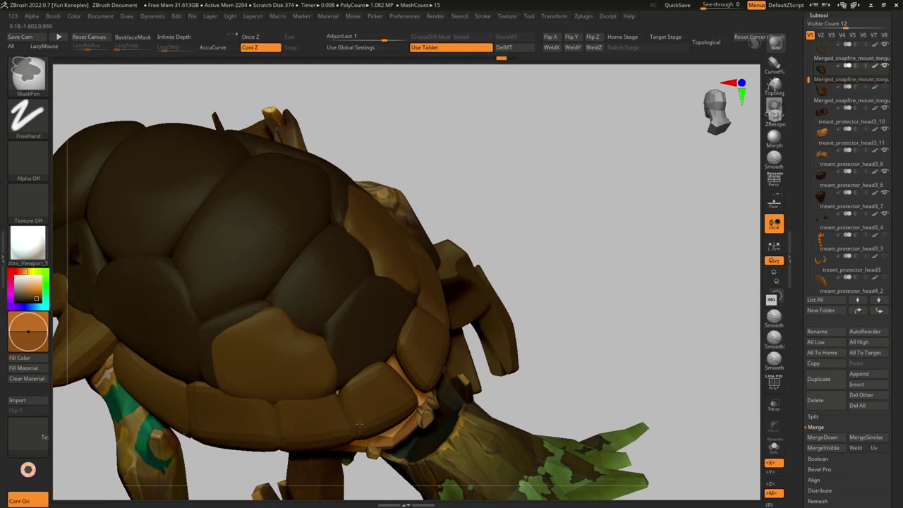
left_click(307, 311)
left_click(307, 311)
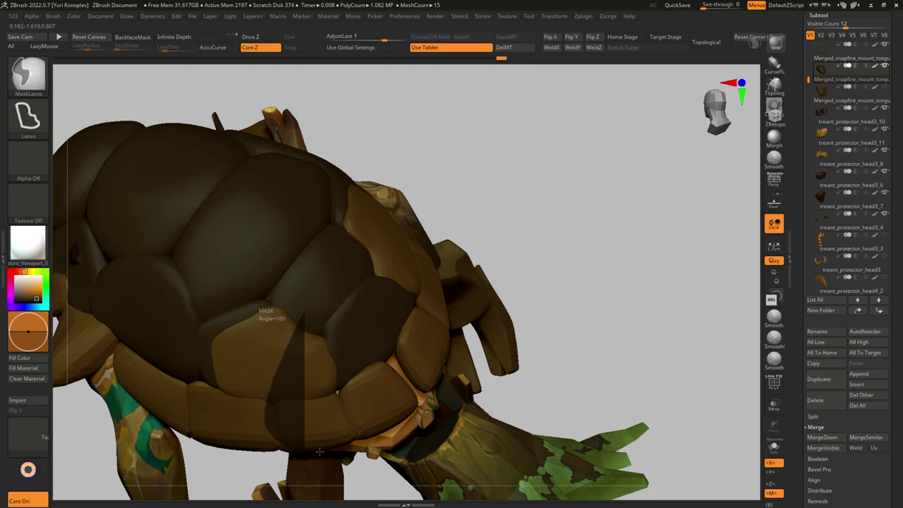
key("shift")
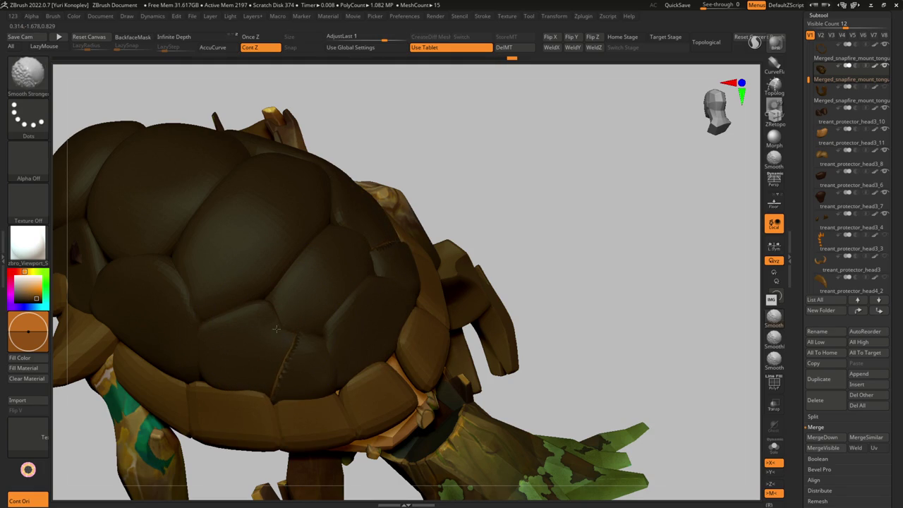
Step: Solo the shell, clear its mask, and temporarily mask everything except the bottom rim
left_click(266, 331, "ctrl+shift")
key("w")
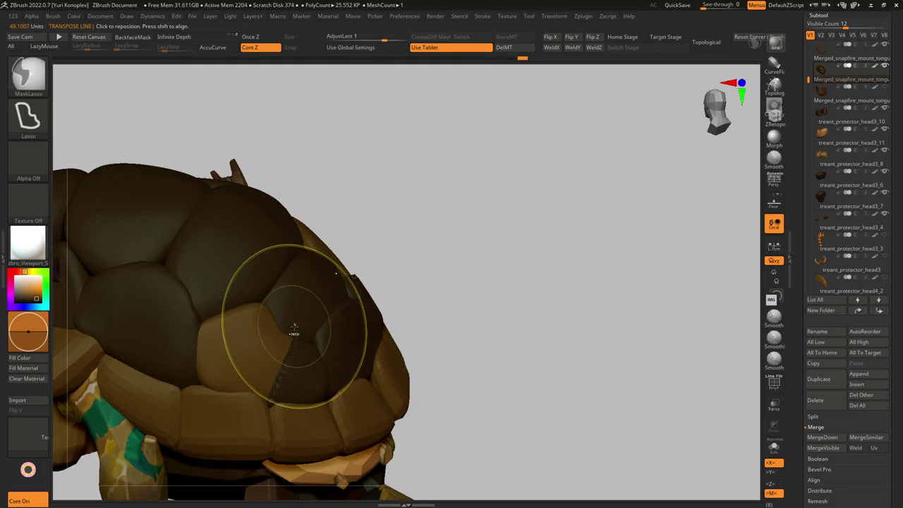
key("ctrl+shift+a")
left_click(292, 363, "ctrl+shift")
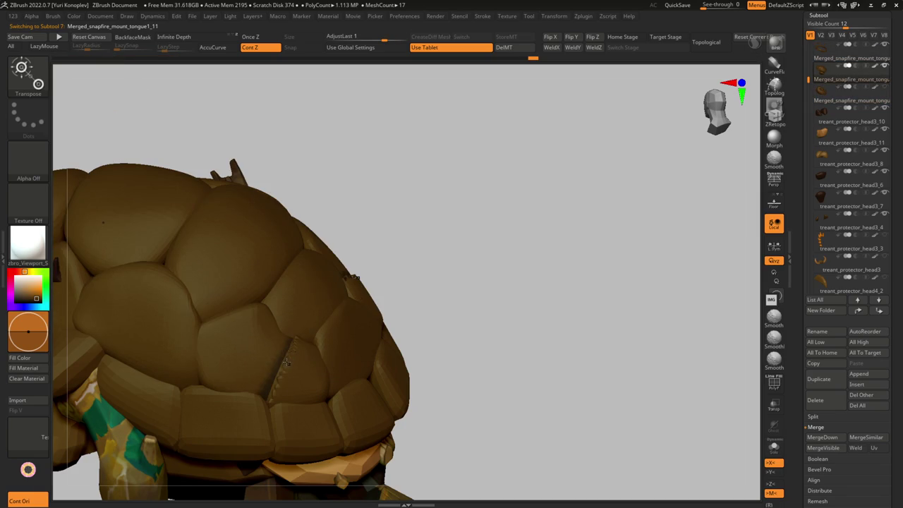
left_click(287, 363, "ctrl")
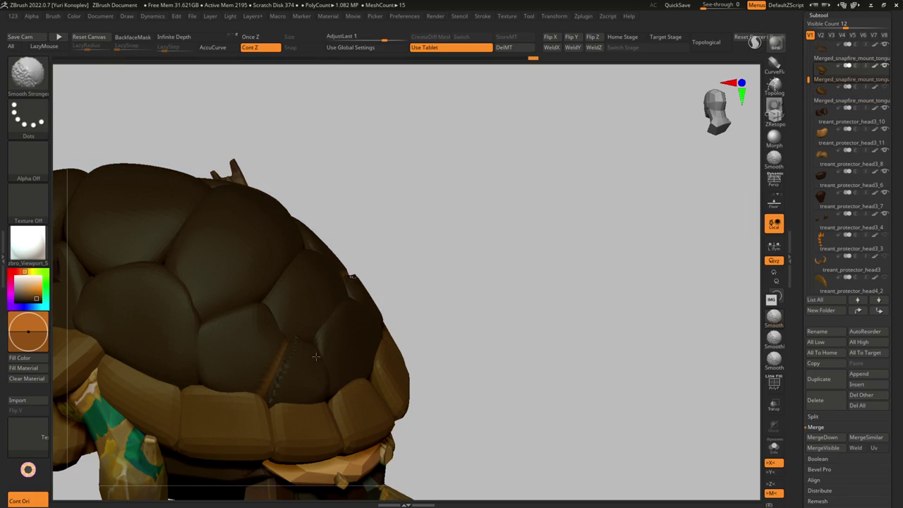
left_click_drag(268, 367, 272, 363)
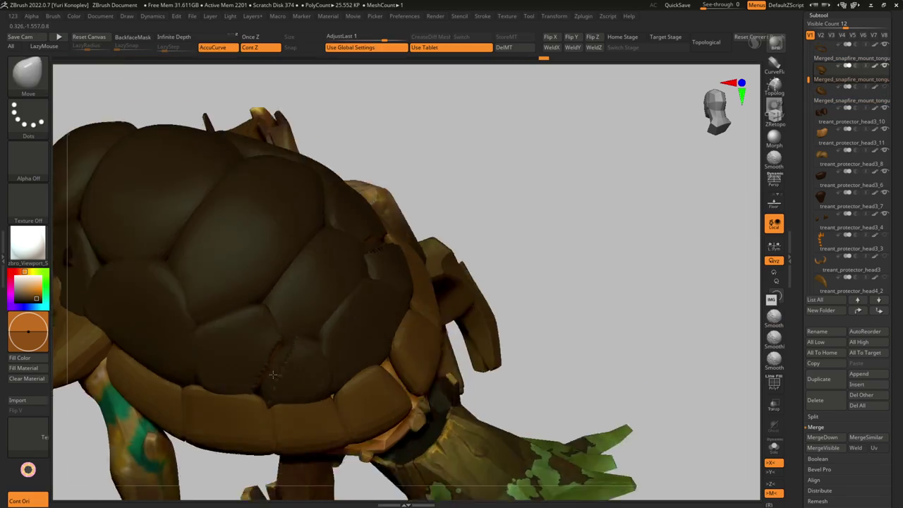
key("ctrl+shift+a")
mouse_move(292, 362)
right_mouse_down()
mouse_move(329, 344)
mouse_move(298, 369)
mouse_move(214, 326)
mouse_move(212, 252)
mouse_move(135, 271)
mouse_move(212, 314)
mouse_move(322, 339)
mouse_move(322, 363)
mouse_move(292, 363)
mouse_move(296, 347)
mouse_move(303, 356)
mouse_move(248, 286)
mouse_move(247, 304)
mouse_move(232, 313)
mouse_move(215, 303)
mouse_move(237, 284)
mouse_move(282, 287)
mouse_move(279, 302)
mouse_move(332, 344)
mouse_move(275, 275)
mouse_move(279, 241)
mouse_move(272, 310)
mouse_move(237, 306)
mouse_move(272, 327)
mouse_move(280, 367)
mouse_move(246, 354)
mouse_move(217, 359)
mouse_move(261, 343)
right_mouse_up()
Step: Reshape the lower plates, alternating Move Topological and Move brushes and resizing the brush
key("b")
key("m")
key("t")
key("b")
key("m")
key("v")
key("b")
key("m")
key("t")
key("s")
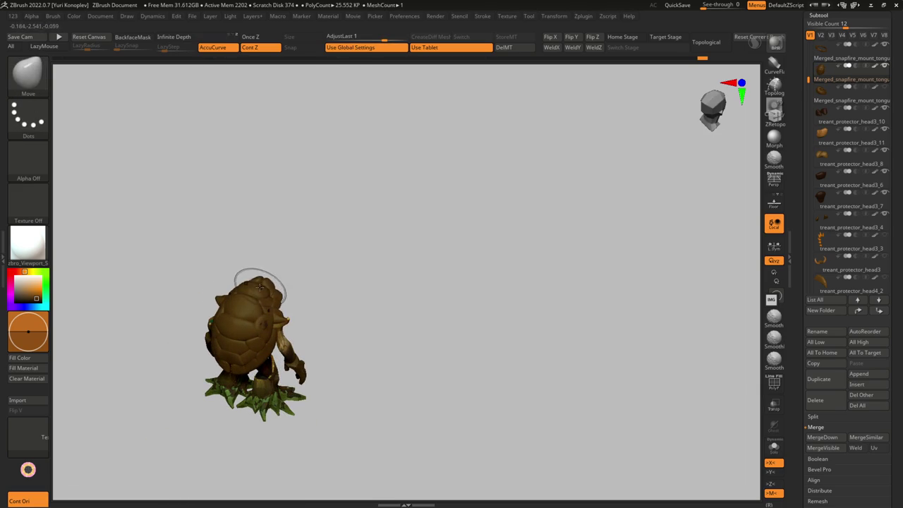
Step: Smooth the shell's creases with Smooth Stronger from back and side views, then solo the shell
key("b")
key("h")
key("p")
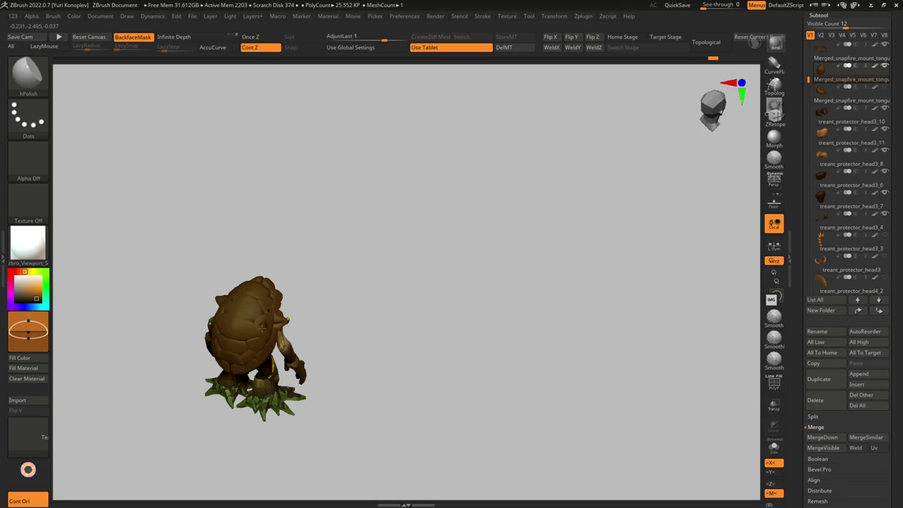
mouse_move(248, 300)
right_mouse_down()
mouse_move(283, 289)
mouse_move(268, 318)
mouse_move(227, 309)
mouse_move(247, 293)
mouse_move(270, 329)
mouse_move(254, 395)
mouse_move(282, 345)
mouse_move(247, 434)
mouse_move(202, 303)
right_mouse_up()
key("b")
key("m")
key("v")
key("s")
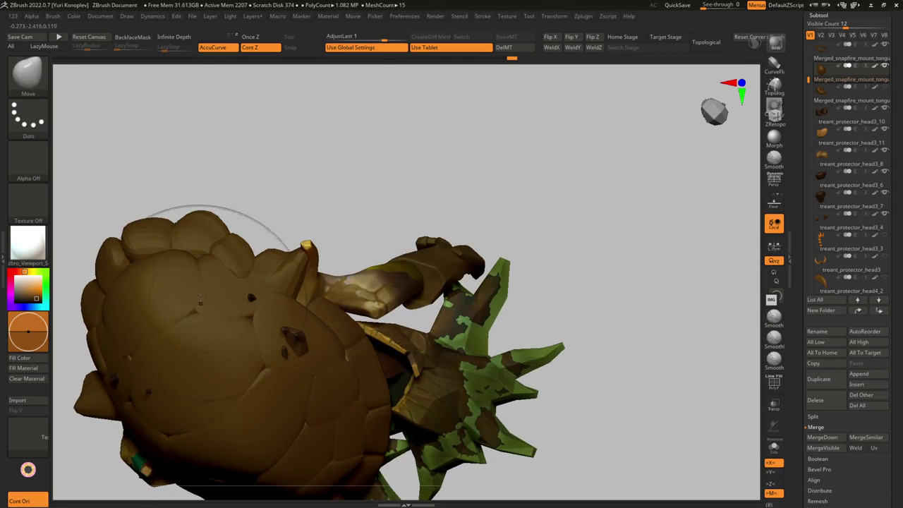
key("shift")
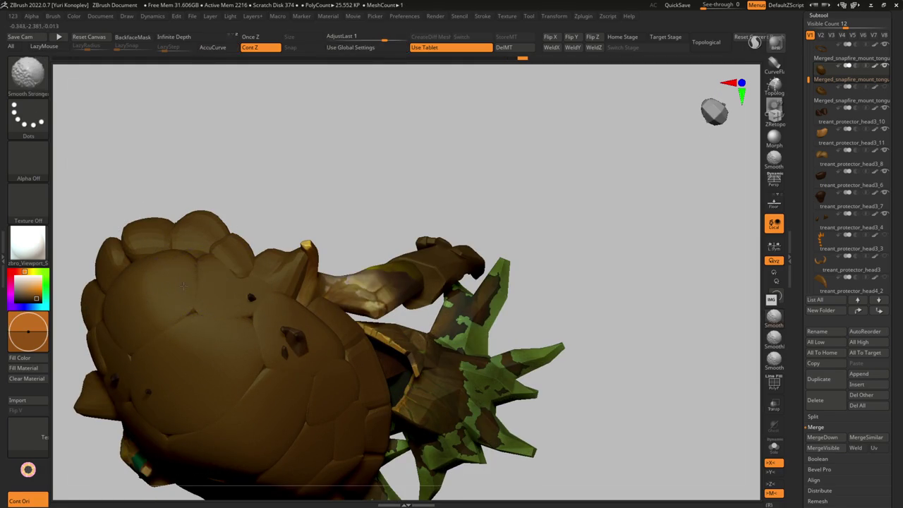
right_click_drag(194, 280, 237, 321)
left_click_drag(213, 322, 242, 313, "shift")
right_click_drag(263, 298, 274, 295)
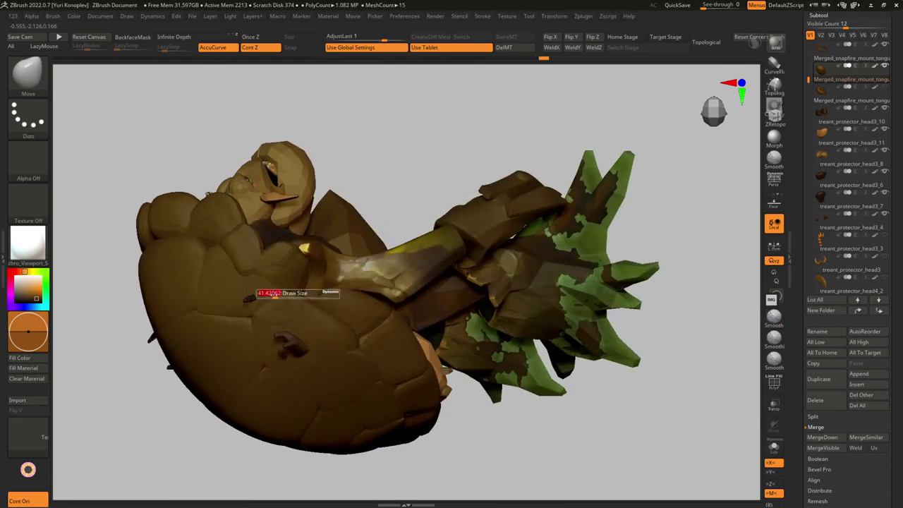
key("shift+s")
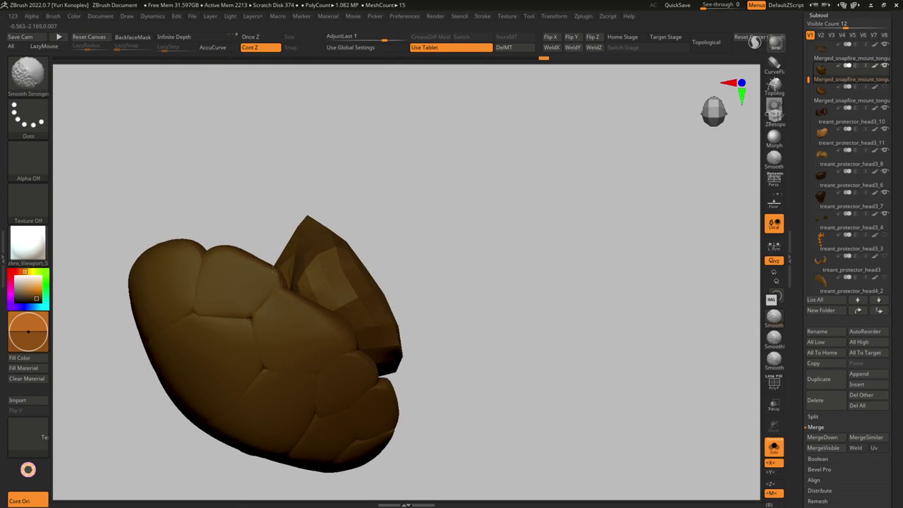
Step: Mask all but one shell plate and try pushing the upper plates, then undo it
mouse_move(245, 261)
right_mouse_down()
mouse_move(273, 312)
mouse_move(258, 273)
mouse_move(252, 334)
mouse_move(264, 321)
mouse_move(278, 332)
right_mouse_up()
key("b")
key("m")
key("t")
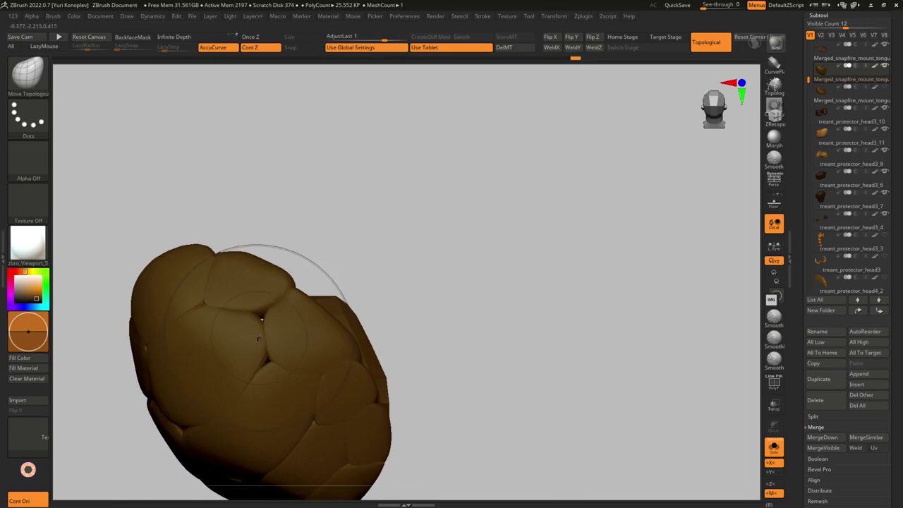
key("w")
left_click(211, 356, "ctrl")
key("q")
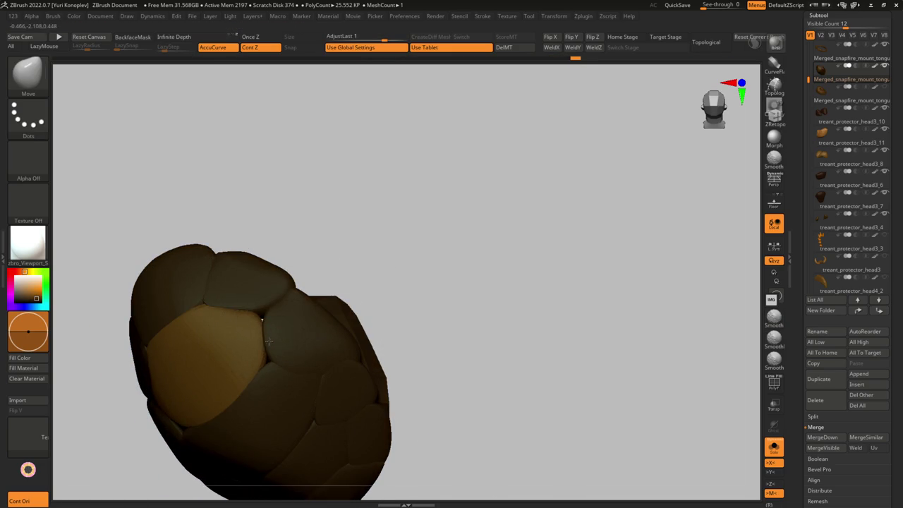
left_click_drag(261, 320, 227, 290)
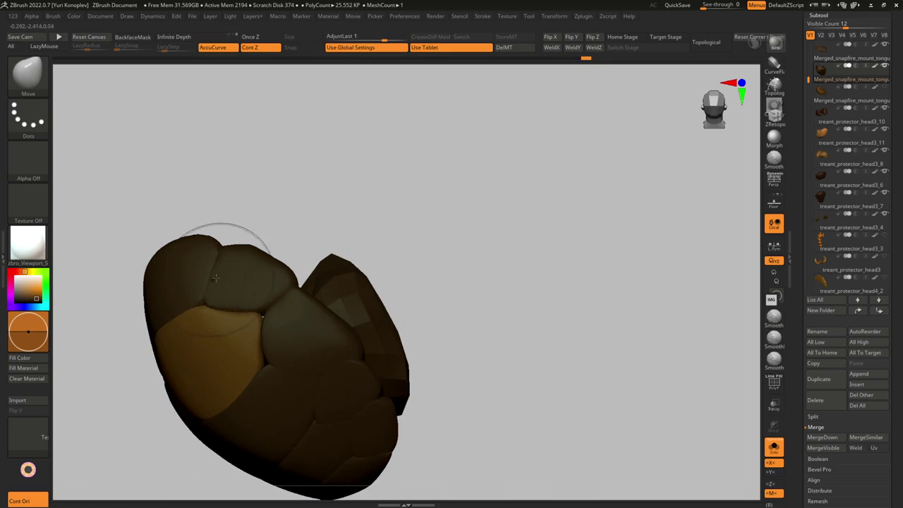
key("ctrl+z")
Step: Place the Transpose line on a side plate and pick the upper shell piece for editing
right_click_drag(179, 288, 236, 339)
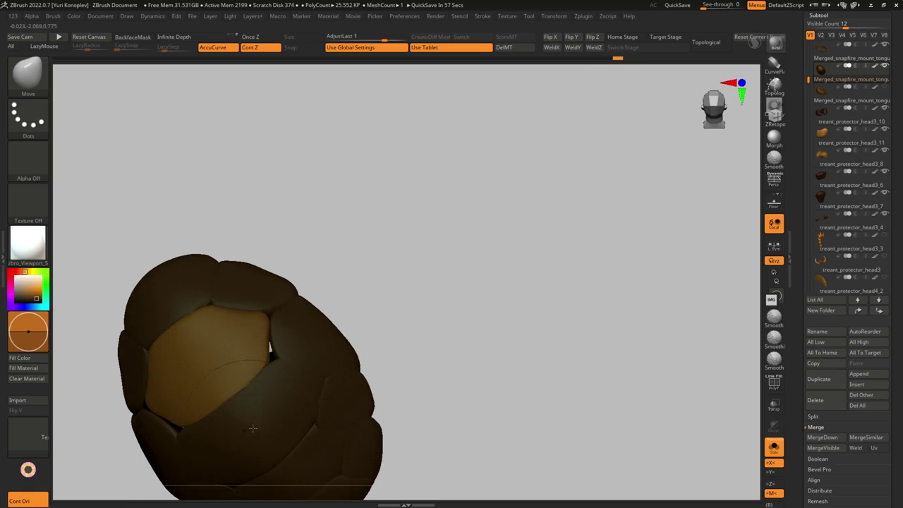
mouse_move(277, 399)
right_mouse_down()
mouse_move(262, 242)
mouse_move(310, 265)
right_mouse_up()
key("w")
left_click(310, 264)
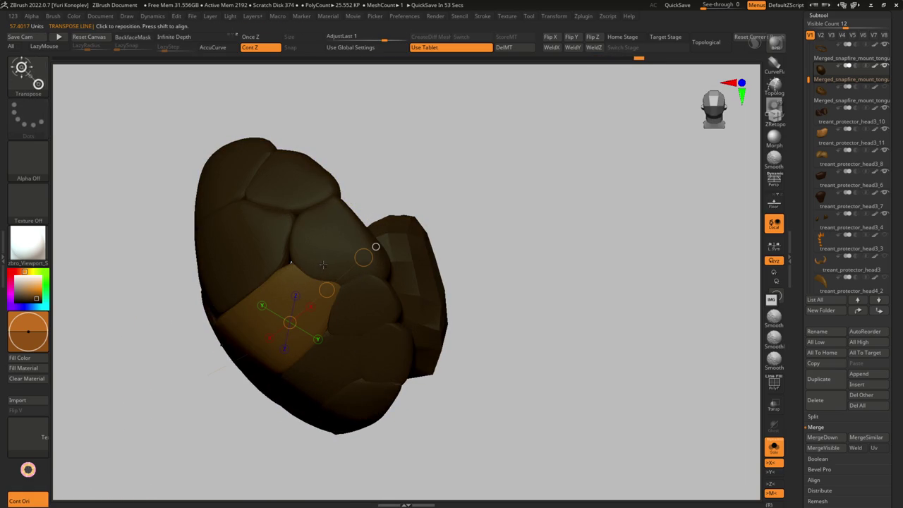
key("q")
left_click(325, 262, "alt")
Step: Switch editing to the lower-left plate piece and adjust it with the Move brush
mouse_move(309, 281)
right_mouse_down()
mouse_move(390, 270)
mouse_move(313, 287)
right_mouse_up()
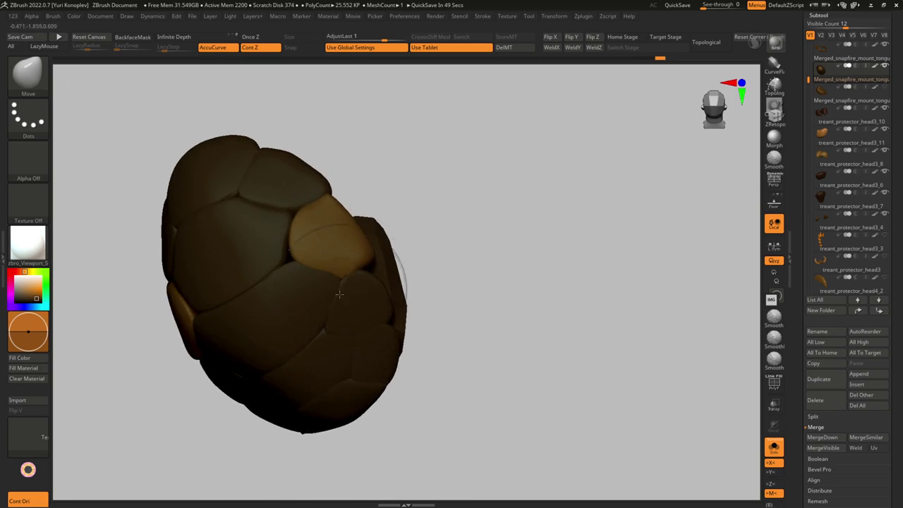
left_click(313, 287, "alt")
left_click(314, 287, "alt")
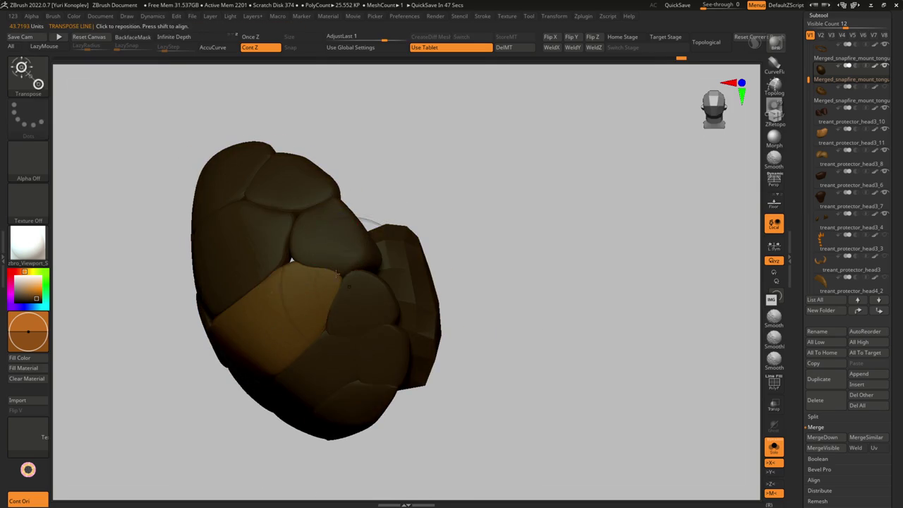
mouse_move(313, 287)
right_mouse_down()
mouse_move(358, 311)
mouse_move(327, 329)
mouse_move(293, 283)
right_mouse_up()
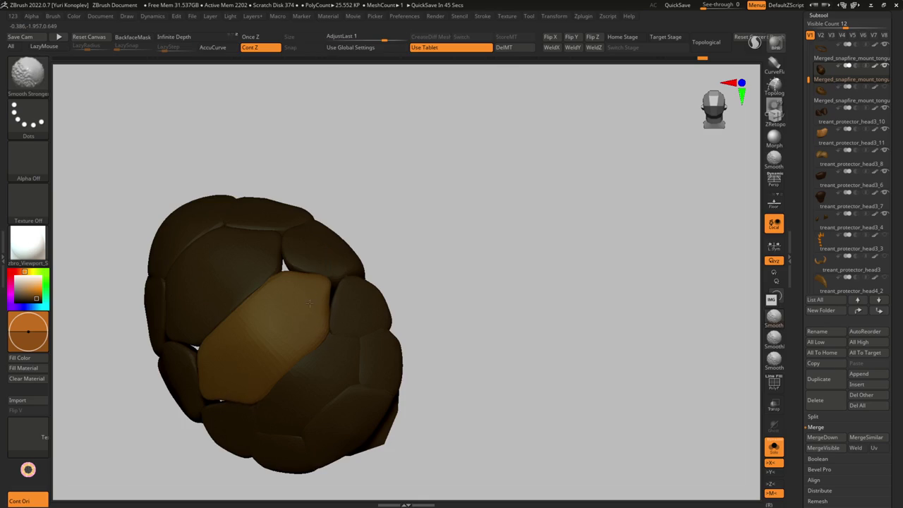
mouse_move(295, 321)
right_mouse_down()
mouse_move(338, 271)
mouse_move(377, 269)
mouse_move(341, 334)
mouse_move(320, 344)
mouse_move(350, 334)
mouse_move(353, 343)
mouse_move(356, 333)
mouse_move(386, 327)
mouse_move(367, 318)
mouse_move(343, 273)
mouse_move(397, 291)
mouse_move(313, 307)
mouse_move(338, 356)
mouse_move(306, 304)
mouse_move(254, 377)
mouse_move(334, 315)
mouse_move(282, 339)
mouse_move(256, 363)
mouse_move(327, 328)
right_mouse_up()
key("w")
key("q")
key("s")
mouse_move(319, 359)
right_mouse_down()
mouse_move(278, 373)
mouse_move(340, 306)
mouse_move(363, 266)
mouse_move(326, 306)
right_mouse_up()
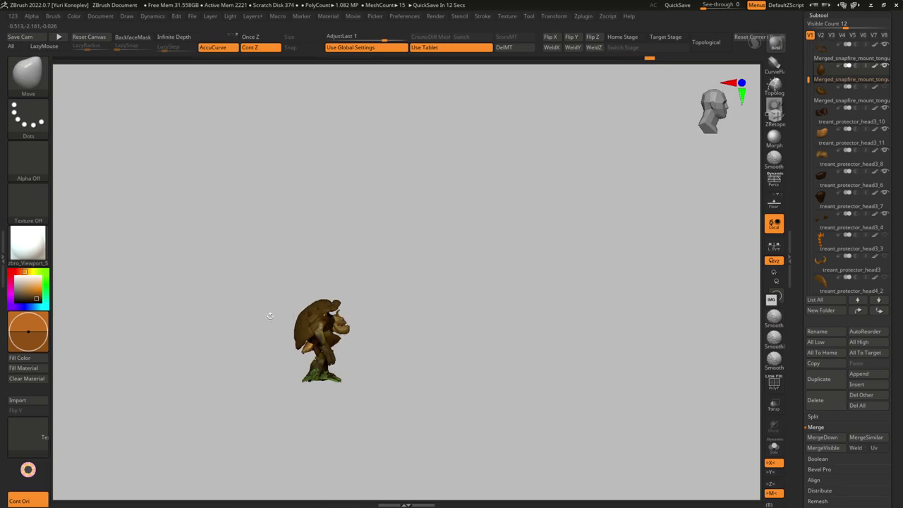
Step: Move the shell up and right with Transpose, undoing a trial rotation
key("w")
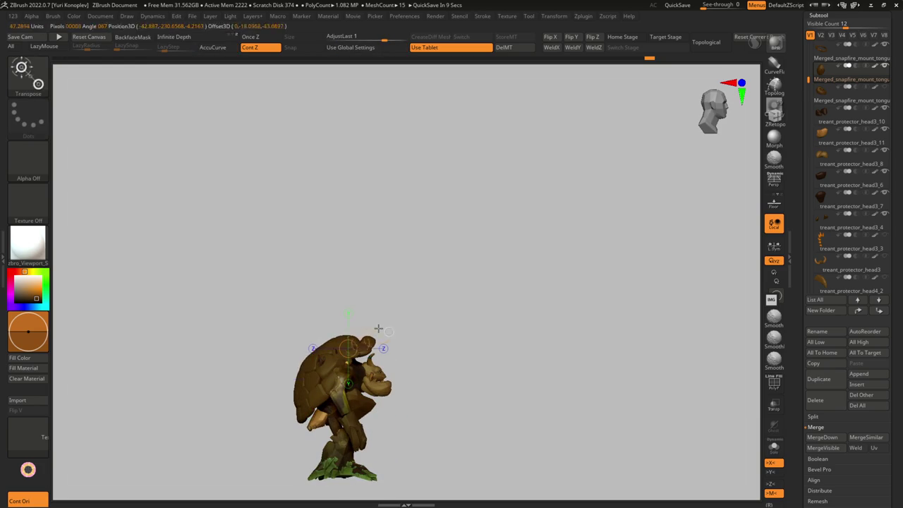
left_click_drag(362, 333, 377, 321)
right_click_drag(389, 308, 404, 280, "ctrl")
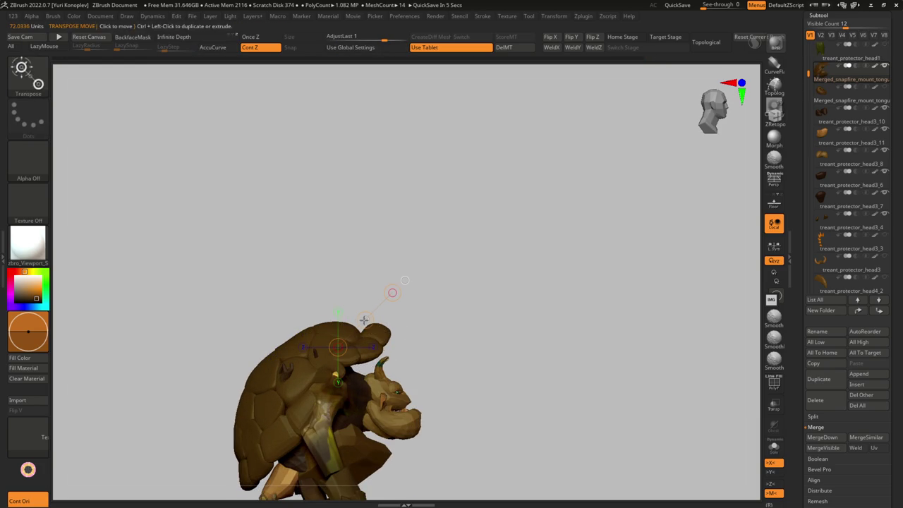
mouse_move(364, 319)
left_mouse_down("alt")
mouse_move(363, 224)
mouse_move(368, 344)
left_mouse_up("alt")
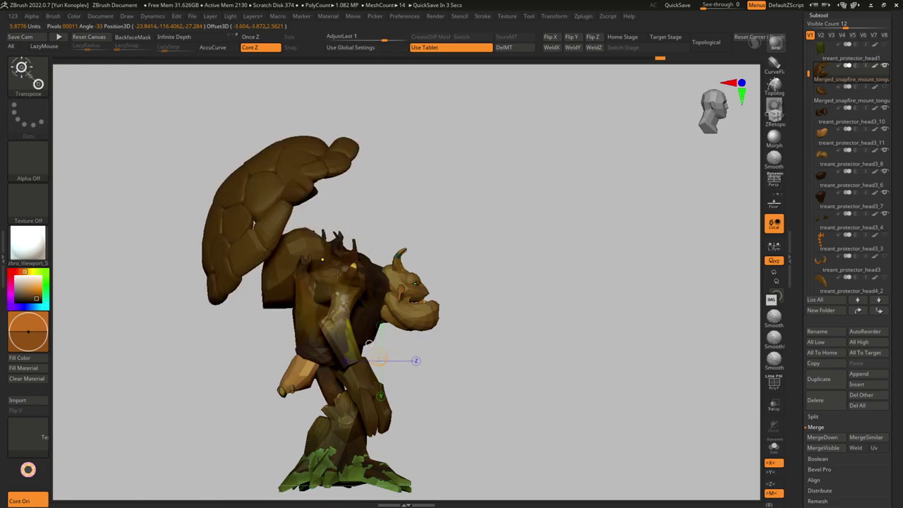
key("ctrl+z")
Step: Solo the shell and head, QuickSave the project, and show the full treant again
left_click(360, 308, "ctrl+shift")
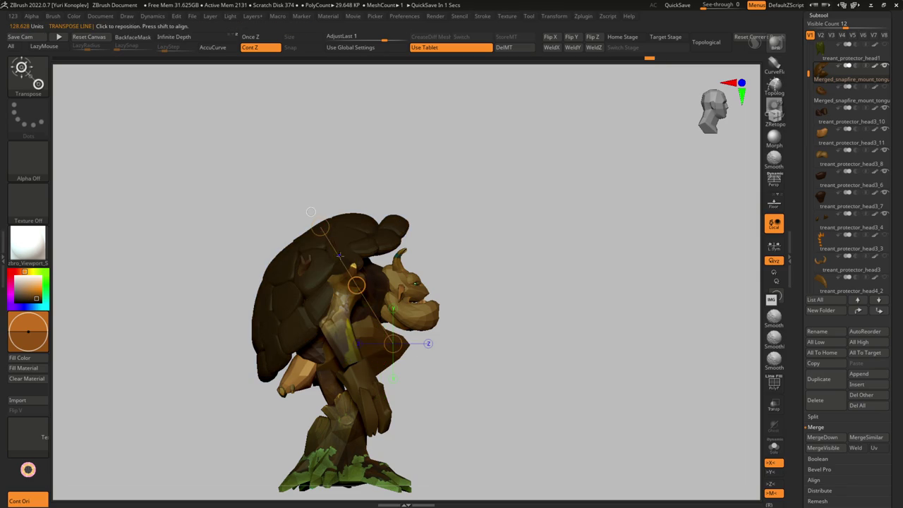
left_click(361, 308, "alt")
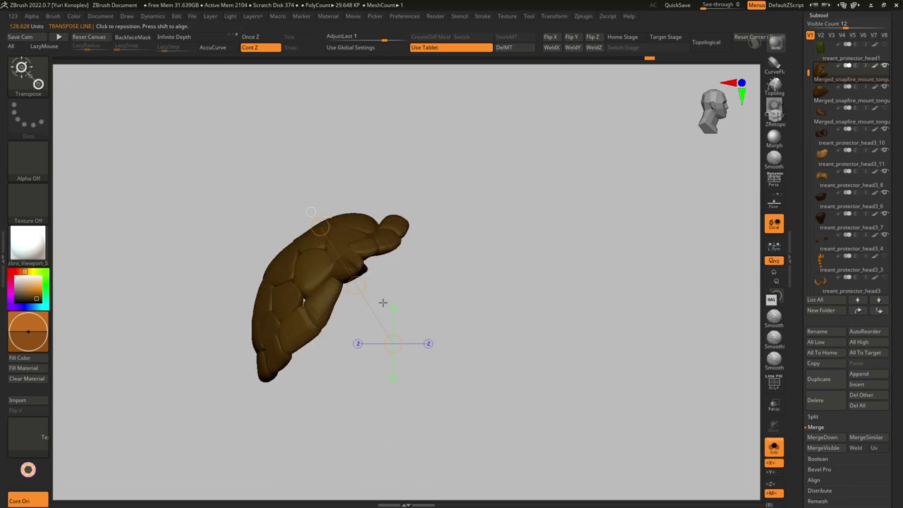
left_click(677, 6)
key("alt+Tab")
key("alt+Tab")
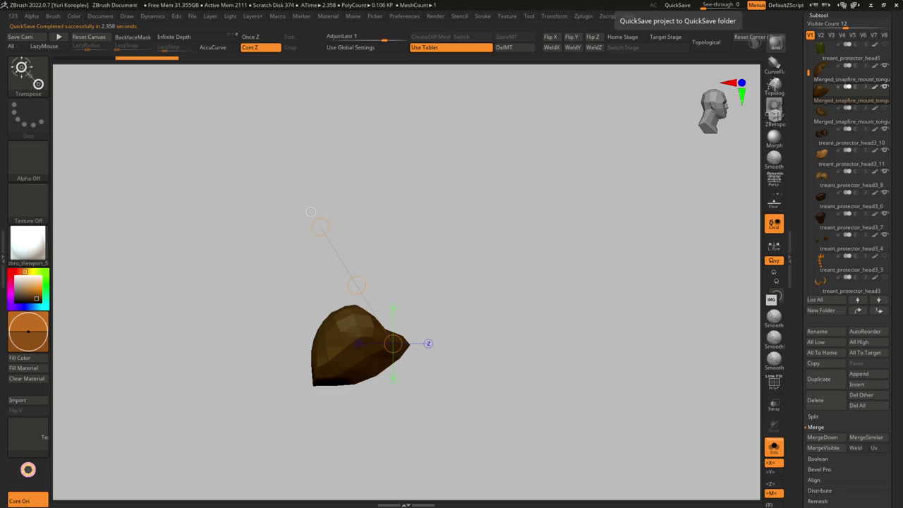
key("ctrl+shift+s")
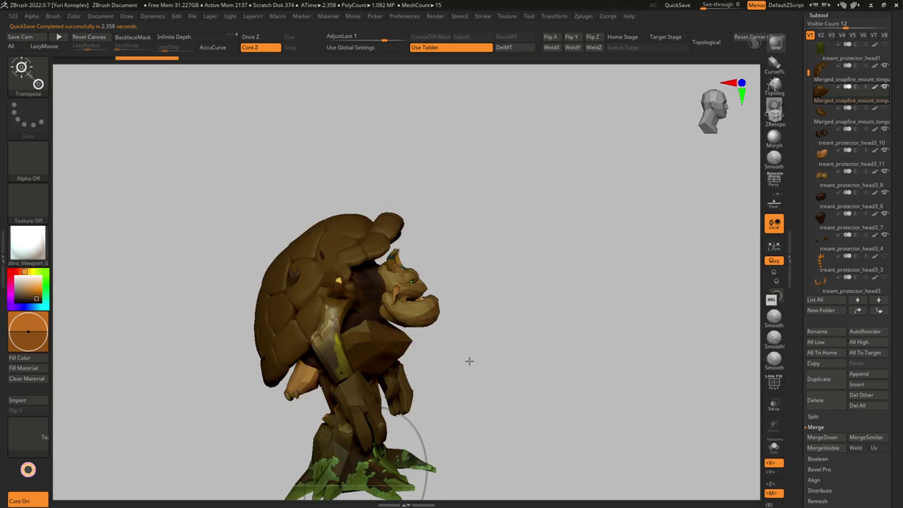
key("ctrl+z")
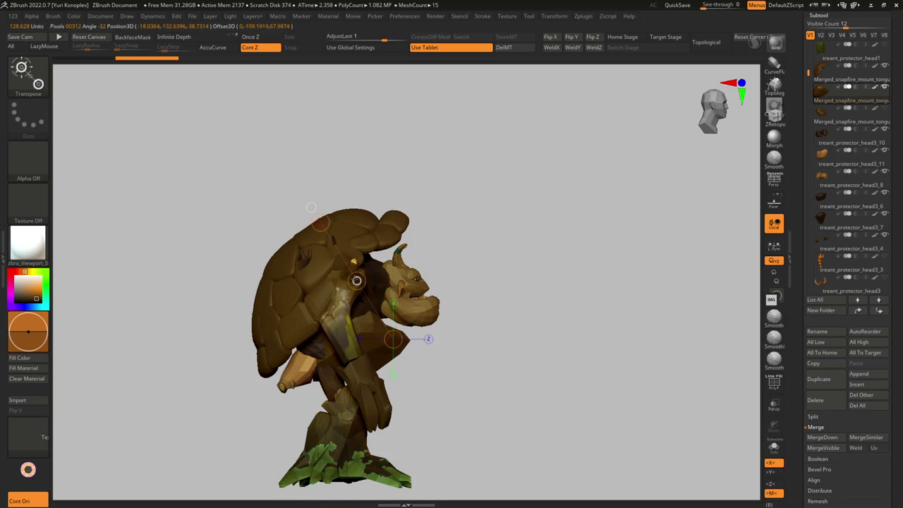
key("ctrl+z")
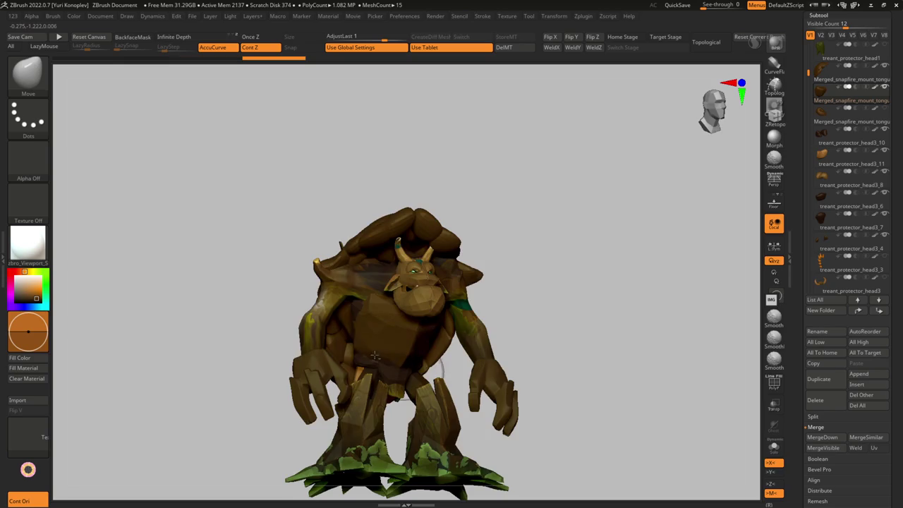
Step: Step through the undo history to find the earlier chest plate state
key("ctrl+z")
key("ctrl+z")
key("ctrl+z")
key("ctrl+z")
key("ctrl+shift+z")
key("ctrl+shift+z")
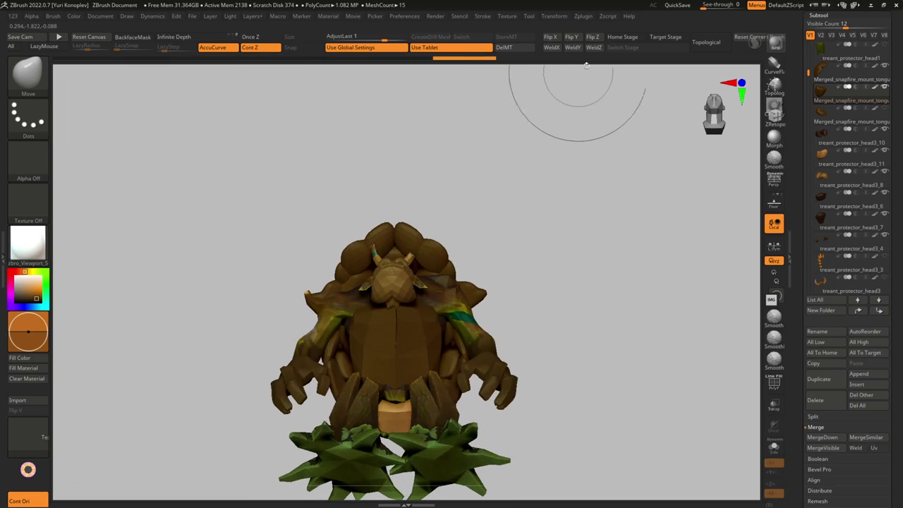
key("ctrl+z")
key("ctrl+z")
mouse_move(418, 340)
right_mouse_down()
mouse_move(421, 327)
mouse_move(416, 383)
mouse_move(434, 278)
mouse_move(421, 321)
mouse_move(432, 302)
mouse_move(347, 339)
mouse_move(362, 358)
mouse_move(352, 369)
mouse_move(359, 353)
right_mouse_up()
key("ctrl+shift+z")
key("ctrl+z")
Step: Turn Solo off, undo the red chest plate, and make the turtle head the active subtool
key("shift+ctrl+s")
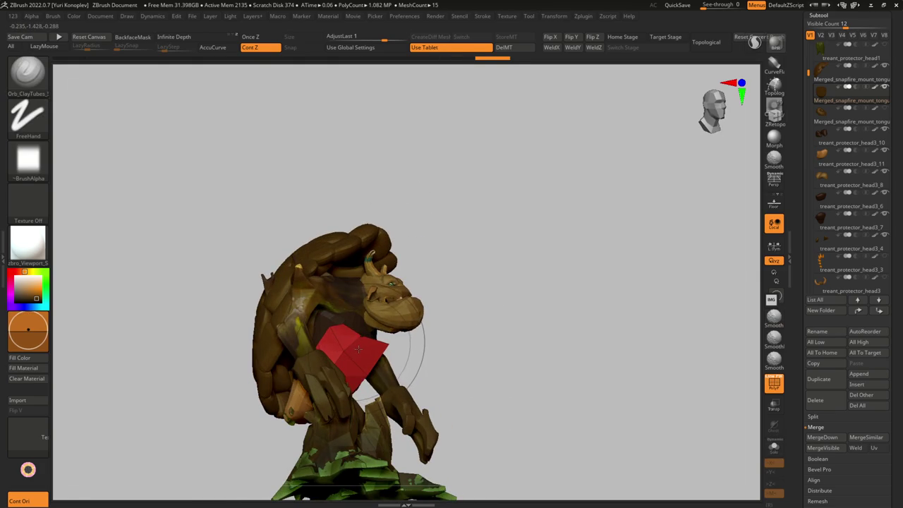
key("ctrl+z")
mouse_move(363, 314)
right_mouse_down()
mouse_move(353, 302)
mouse_move(379, 327)
right_mouse_up()
left_click(352, 302, "alt")
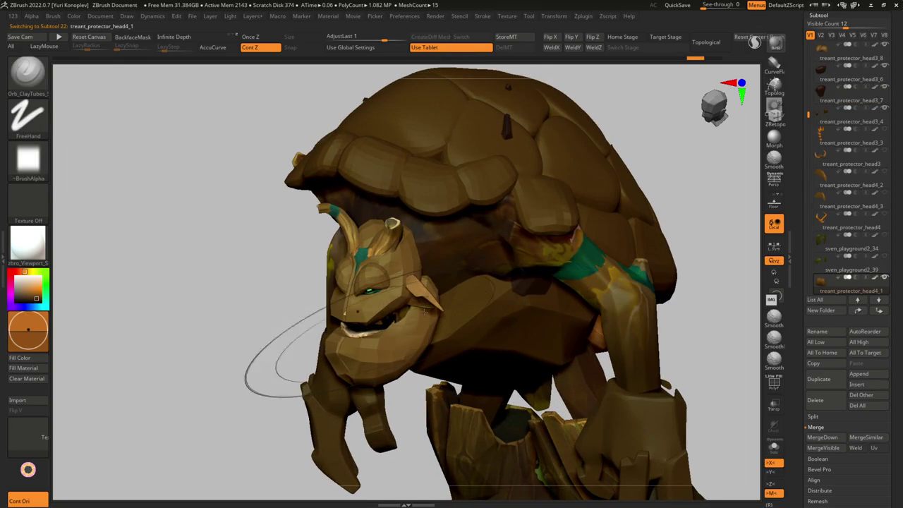
mouse_move(852, 185)
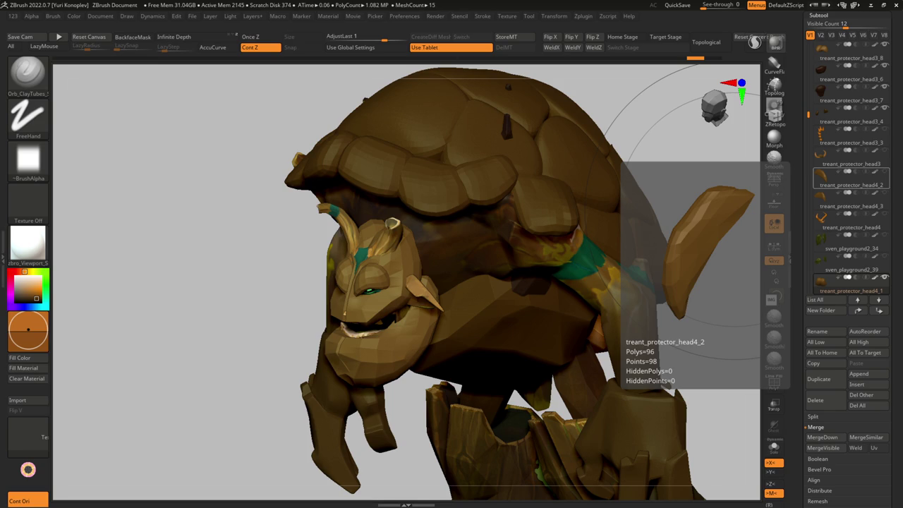
Step: Pull the turtle's snout up and further forward with the Move brush
mouse_move(435, 293)
right_mouse_down()
mouse_move(252, 268)
mouse_move(269, 272)
mouse_move(264, 289)
right_mouse_up()
key("b")
key("m")
key("v")
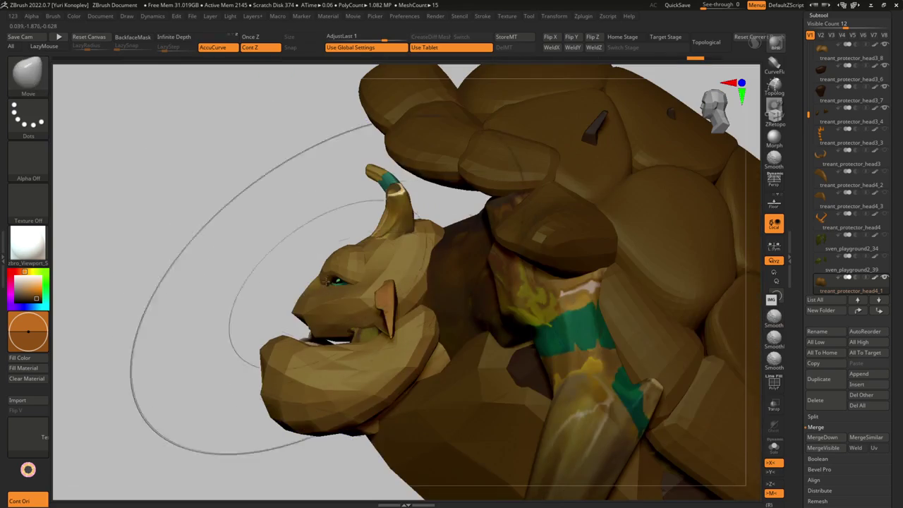
mouse_move(293, 261)
left_mouse_down()
mouse_move(302, 256)
mouse_move(282, 268)
mouse_move(221, 271)
left_mouse_up()
mouse_move(221, 270)
right_mouse_down()
mouse_move(242, 278)
mouse_move(223, 266)
mouse_move(327, 252)
mouse_move(383, 318)
mouse_move(310, 304)
mouse_move(318, 314)
right_mouse_up()
Step: Insert a sphere onto the turtle's head as an eyeball using InsertMesh
key("b")
key("i")
key("n")
key("b")
key("i")
key("m")
mouse_move(266, 282)
right_mouse_down()
mouse_move(295, 342)
mouse_move(282, 366)
mouse_move(358, 258)
mouse_move(303, 282)
right_mouse_up()
key("ctrl+shift+d")
mouse_move(304, 282)
left_mouse_down("ctrl+shift")
mouse_move(408, 223)
mouse_move(424, 463)
left_mouse_up("ctrl+shift")
Step: Solo the eye spheres, nudge them down and slice them into half shells
mouse_move(424, 462)
right_mouse_down()
mouse_move(368, 247)
mouse_move(329, 241)
right_mouse_up()
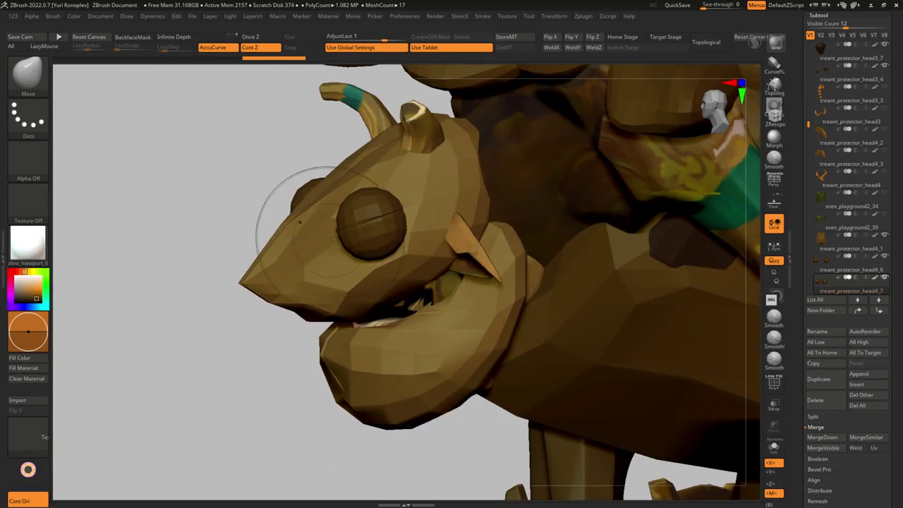
mouse_move(379, 221)
right_mouse_down()
mouse_move(350, 246)
mouse_move(310, 237)
right_mouse_up()
left_click_drag(310, 236, 370, 244, "ctrl+shift")
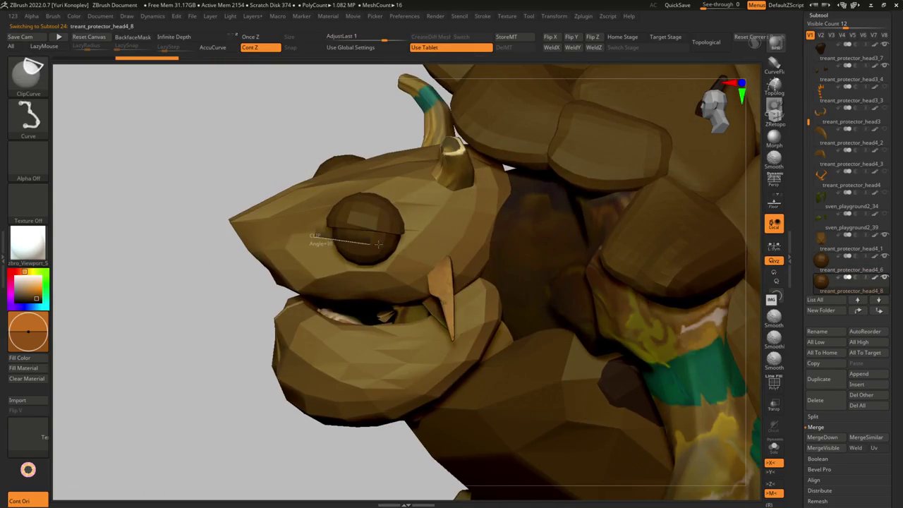
key("alt+s")
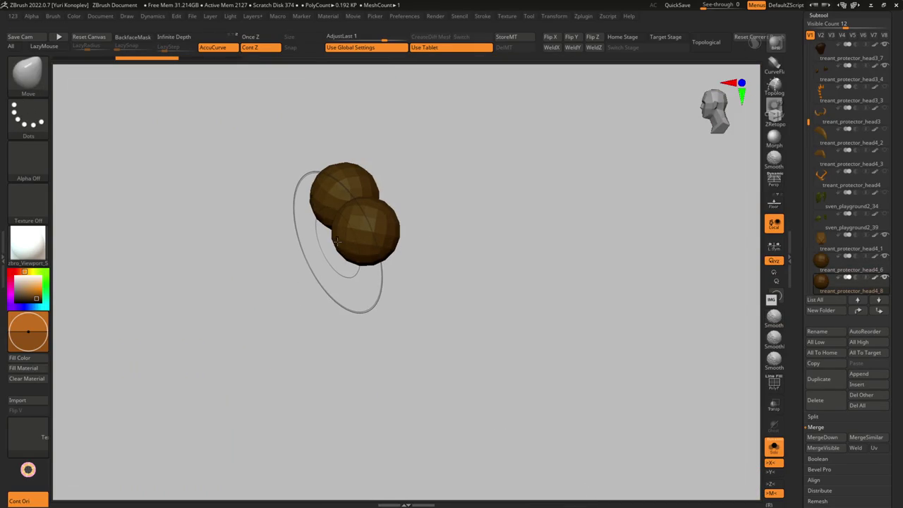
mouse_move(337, 241)
right_mouse_down("alt")
mouse_move(340, 280)
mouse_move(308, 269)
right_mouse_up("alt")
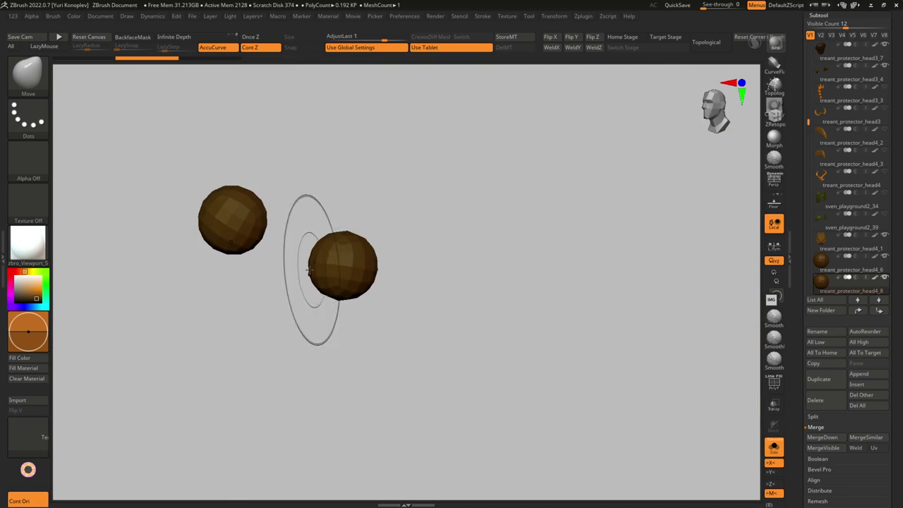
left_click_drag(302, 263, 336, 269, "ctrl+shift")
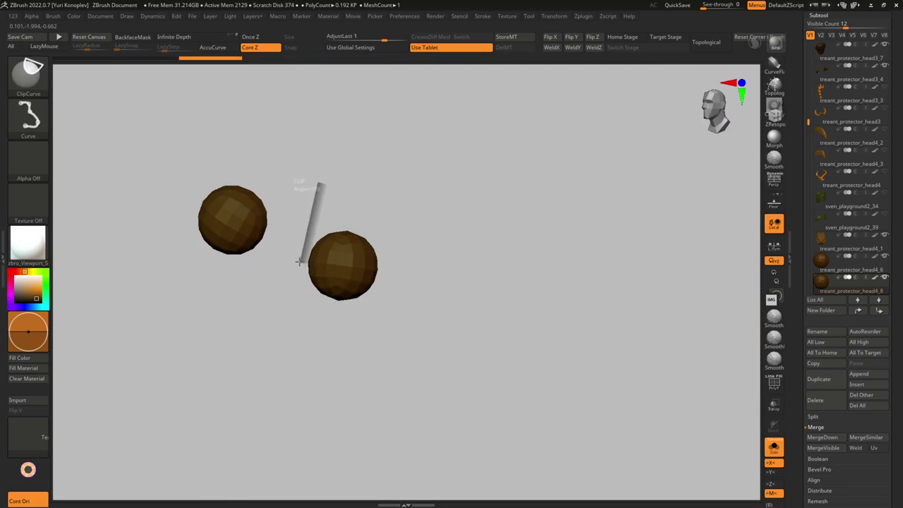
left_click_drag(390, 271, 367, 276, "ctrl+shift")
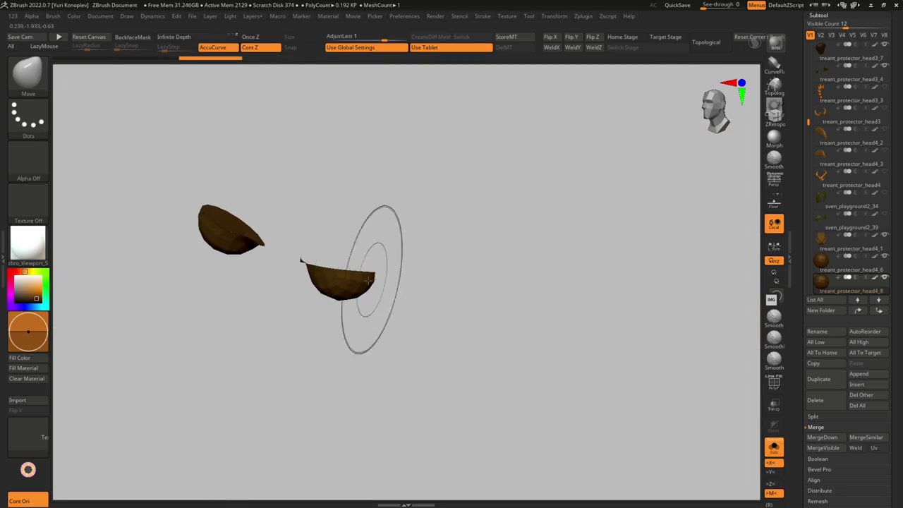
Step: Undo the cut back to a single whole sphere and isolate it again
key("s")
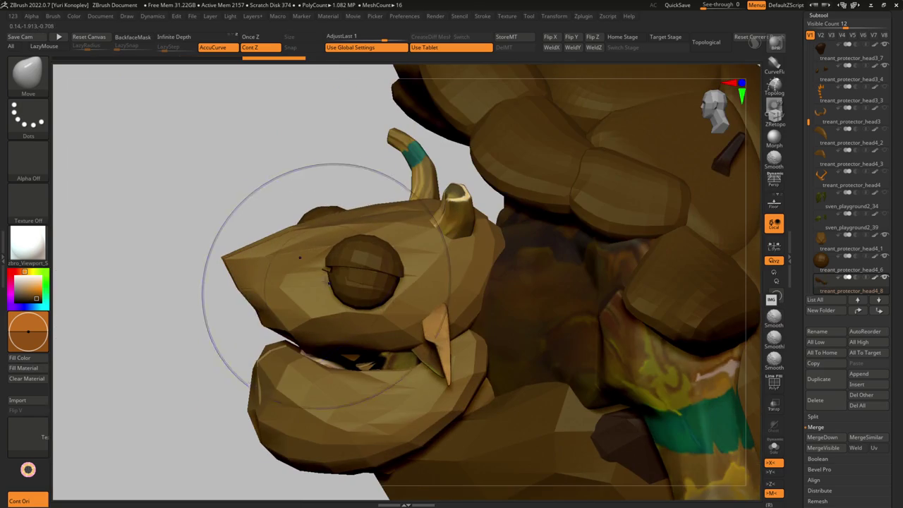
key("ctrl+shift+s")
key("ctrl+z")
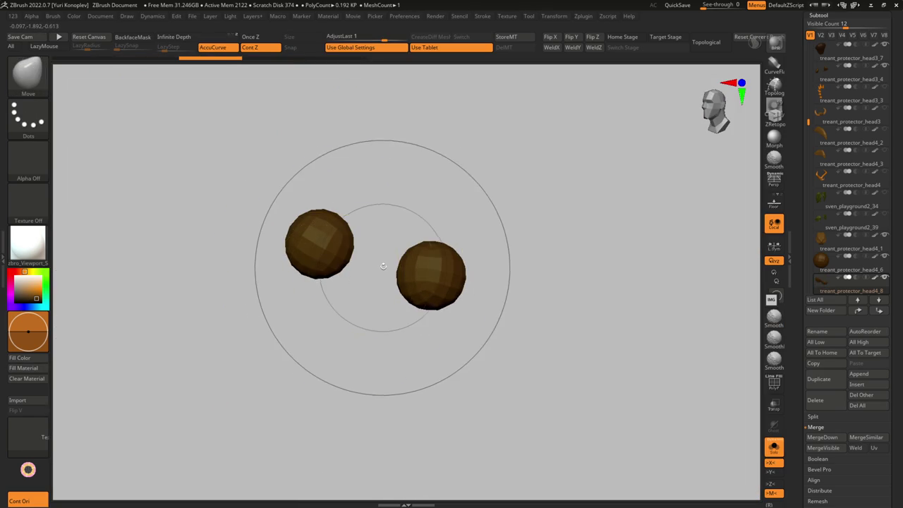
key("ctrl+z")
key("ctrl+shift+s")
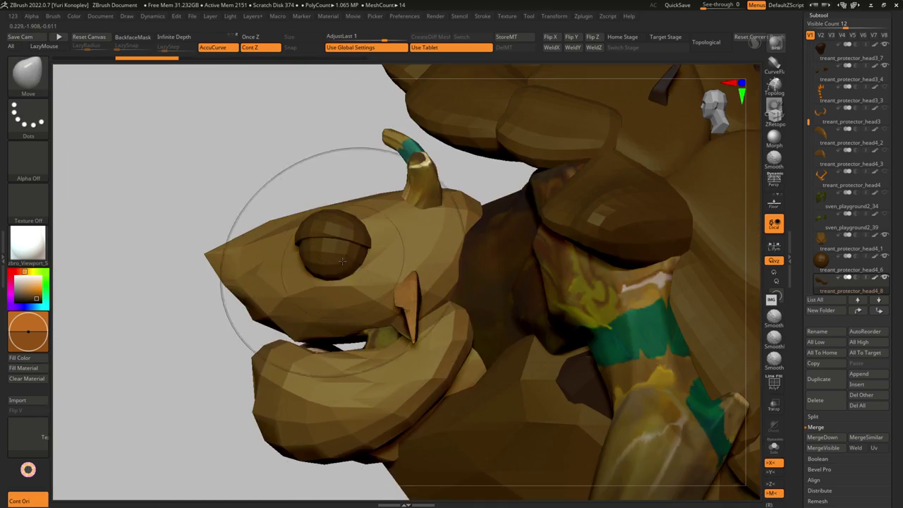
key("ctrl+shift+s")
Step: Slice the sphere with ClipCurve into a bowl-shaped eyelid and check it on the head
key("ctrl+shift")
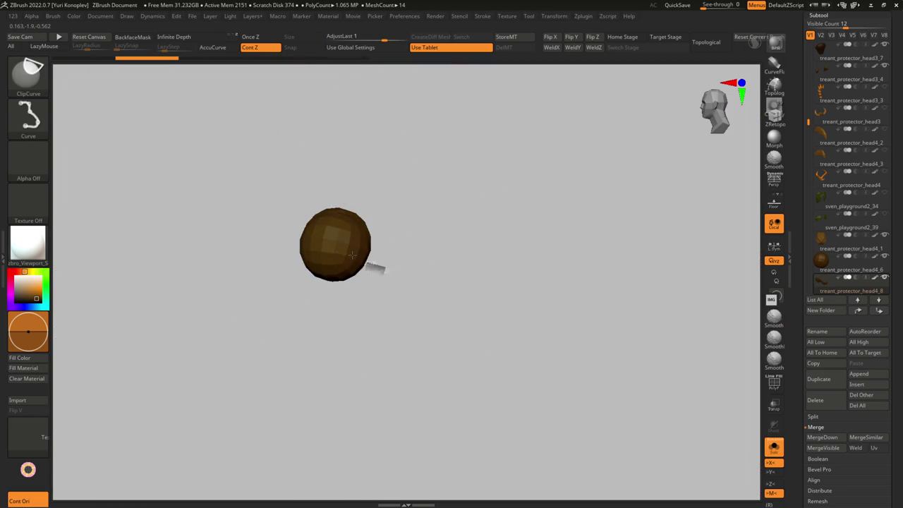
left_click_drag(271, 243, 320, 301, "ctrl+shift")
key("ctrl+shift+s")
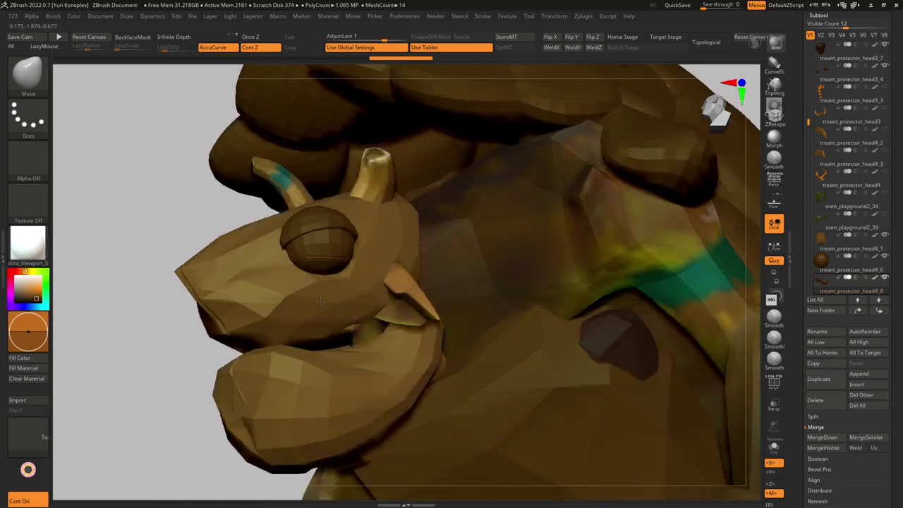
right_click_drag(320, 300, 339, 263)
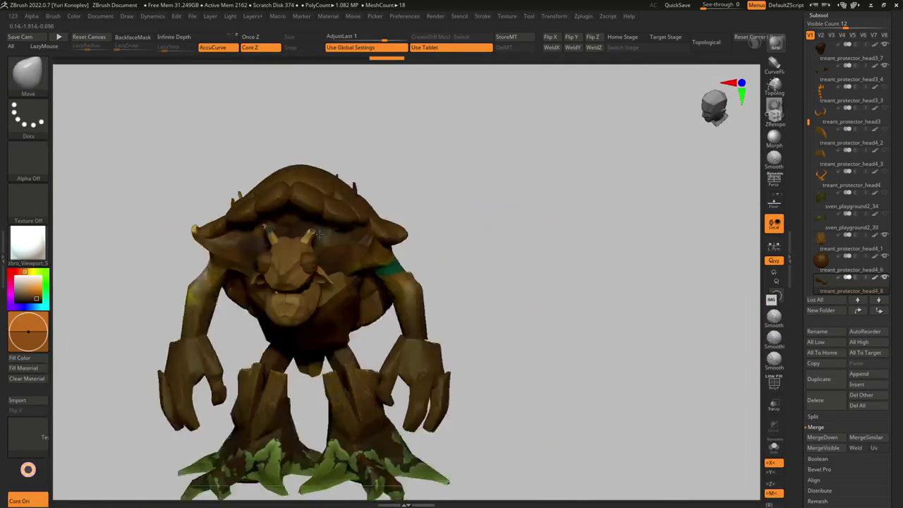
mouse_move(339, 262)
right_mouse_down()
mouse_move(284, 282)
mouse_move(285, 270)
mouse_move(211, 282)
right_mouse_up()
key("w")
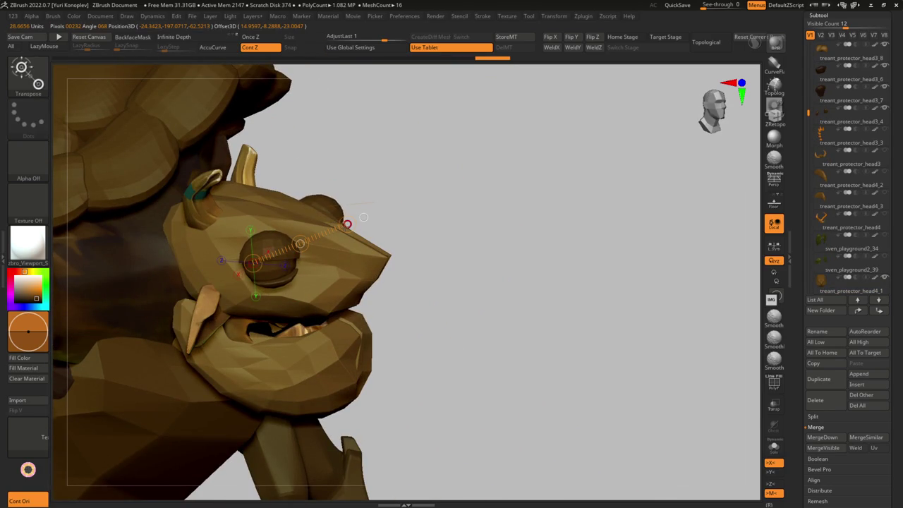
Step: Reposition the eyelid snugly over the turtle's eye with Transpose
right_click_drag(364, 217, 345, 216)
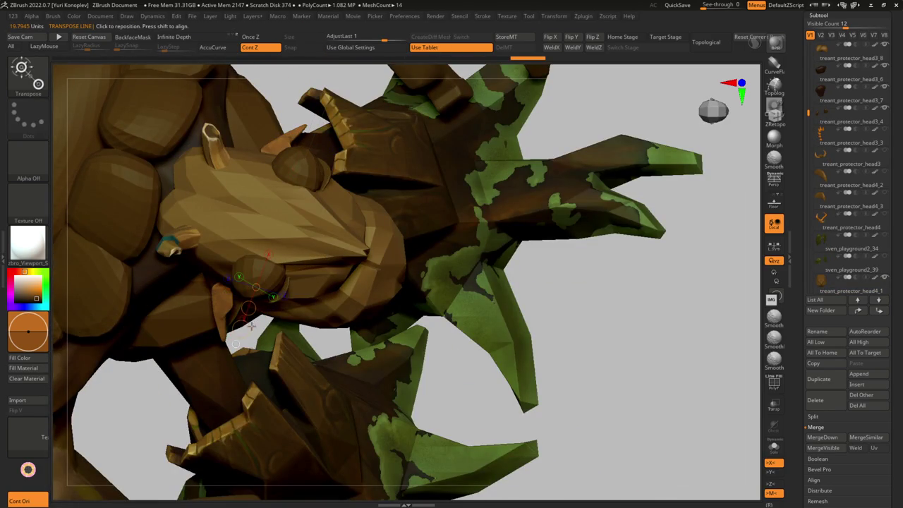
left_click_drag(251, 326, 241, 329)
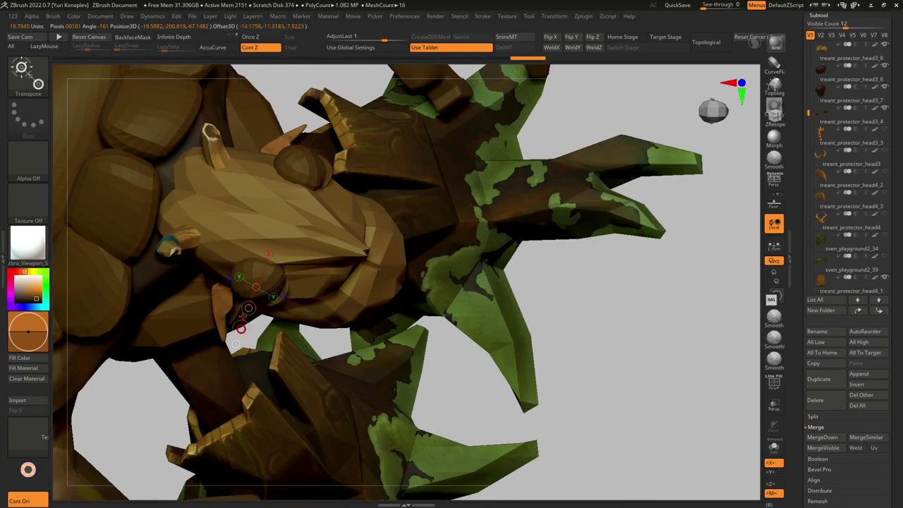
left_click(298, 282, "ctrl+shift")
left_click(297, 282, "ctrl+shift")
mouse_move(240, 298)
right_mouse_down()
mouse_move(333, 259)
mouse_move(309, 282)
right_mouse_up()
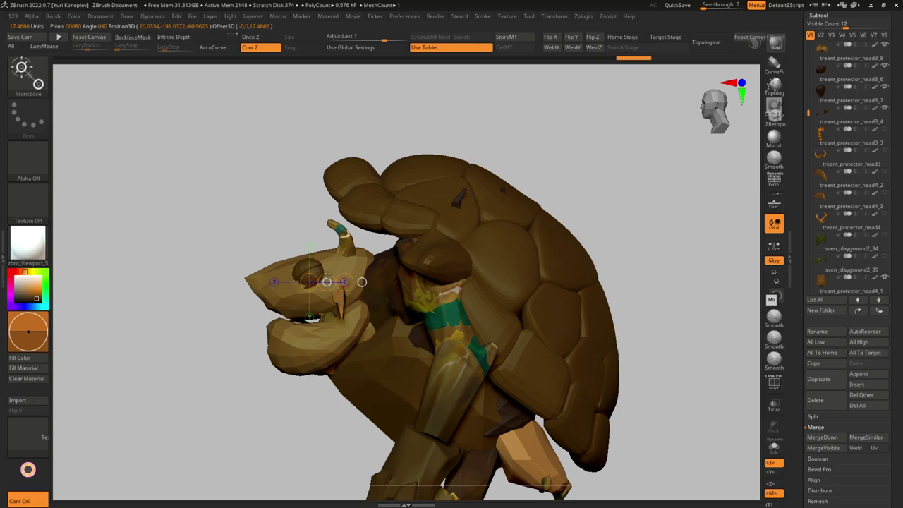
Step: Select the treant_protector_head4_1 and treant_protector_head4_4 parts while orbiting the treant
key("q")
left_click(262, 313, "alt")
mouse_move(261, 312)
right_mouse_down()
mouse_move(307, 292)
mouse_move(289, 284)
mouse_move(269, 295)
mouse_move(307, 274)
mouse_move(304, 265)
mouse_move(328, 272)
right_mouse_up()
left_click(324, 326, "alt")
mouse_move(342, 314)
right_mouse_down()
mouse_move(305, 309)
mouse_move(332, 314)
mouse_move(308, 321)
right_mouse_up()
Step: Adjust quick brush settings and cycle through head4_5, head4_4 and back to head4_1
key("shift")
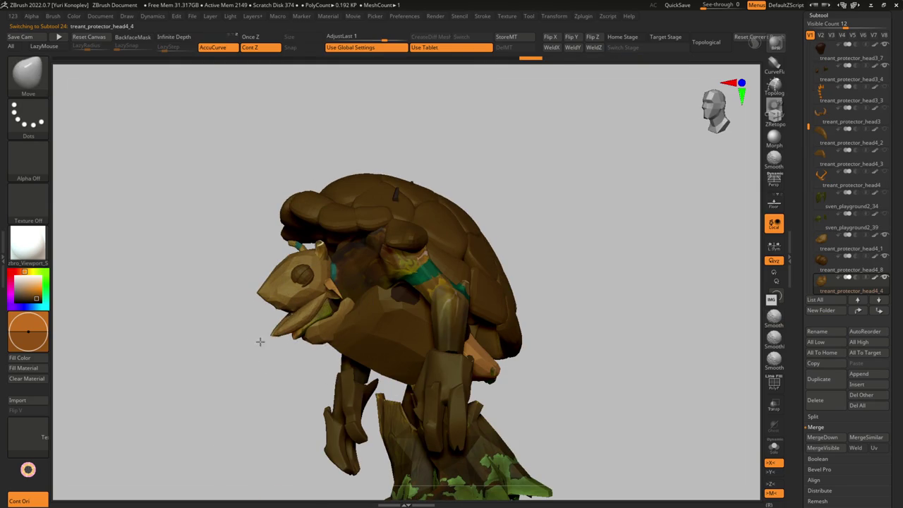
key("ctrl")
key("ctrl")
mouse_move(302, 331)
right_mouse_down()
mouse_move(311, 345)
mouse_move(304, 331)
right_mouse_up()
key("space")
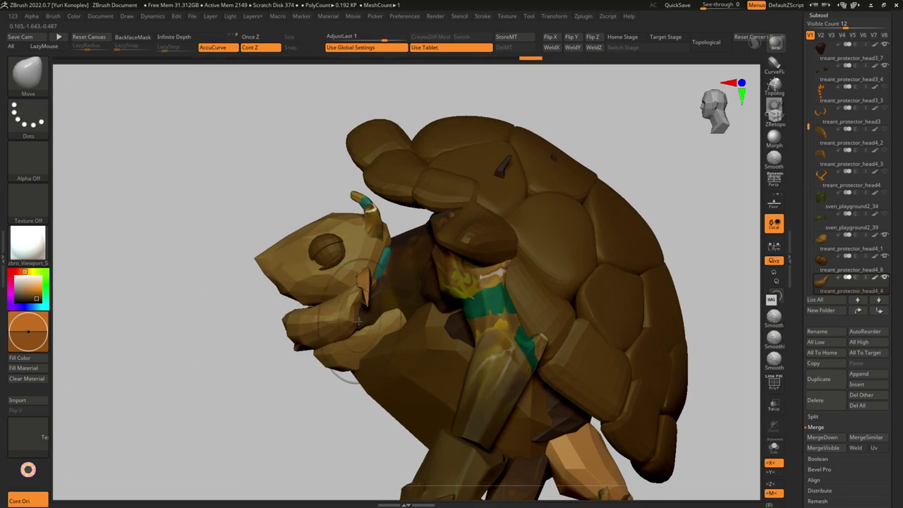
mouse_move(365, 316)
right_mouse_down()
mouse_move(373, 308)
mouse_move(364, 336)
right_mouse_up()
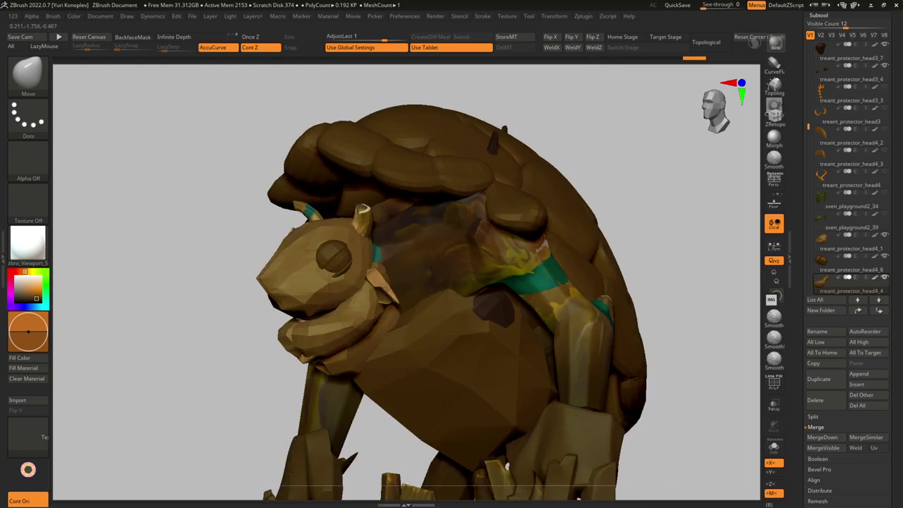
left_click(385, 308, "alt")
mouse_move(385, 307)
right_mouse_down()
mouse_move(332, 343)
mouse_move(322, 363)
mouse_move(336, 356)
mouse_move(342, 319)
mouse_move(317, 339)
mouse_move(311, 273)
mouse_move(339, 291)
right_mouse_up()
left_click(317, 343, "alt")
left_click(311, 273, "alt")
Step: Solo the ear piece and build it up with three ClayTubes strokes
key("alt+s")
key("b")
key("c")
key("t")
mouse_move(352, 279)
left_mouse_down()
mouse_move(268, 303)
mouse_move(261, 331)
left_mouse_up()
mouse_move(318, 339)
left_mouse_down()
mouse_move(302, 328)
mouse_move(268, 353)
left_mouse_up()
left_click_drag(254, 318, 296, 381)
Step: Turn Solo off and reselect treant_protector_head4_1
key("alt+s")
mouse_move(330, 283)
right_mouse_down()
mouse_move(292, 302)
mouse_move(318, 291)
right_mouse_up()
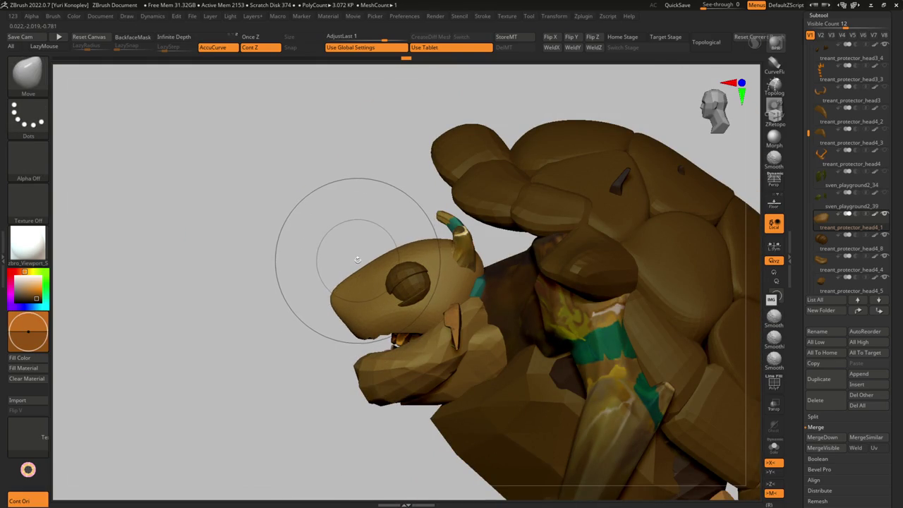
mouse_move(851, 204)
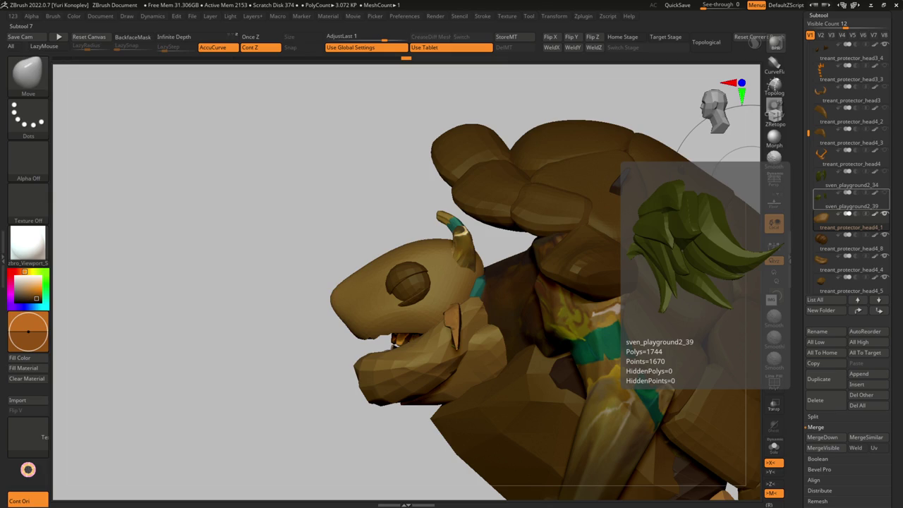
left_click(852, 227)
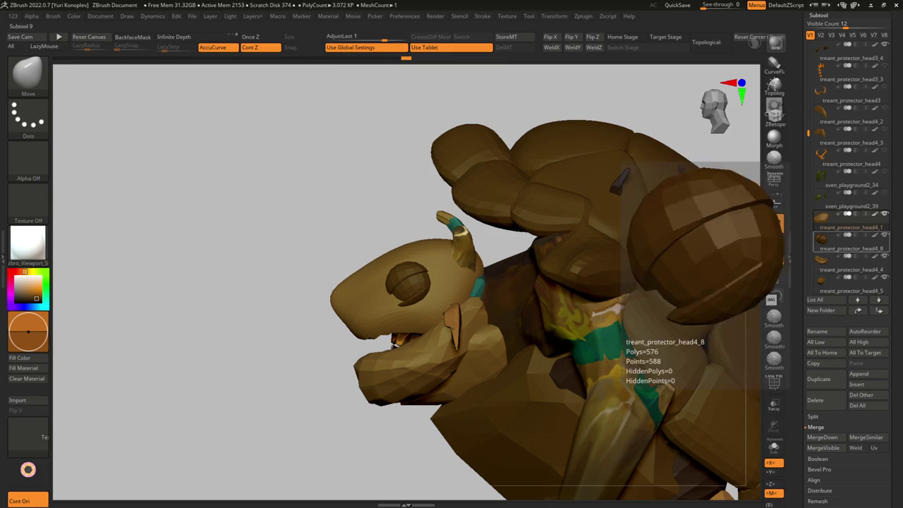
Step: Select Merged_snapfire_mount_tongue1_11 and reshape the shell's lower-left edge with Move Topological
mouse_move(706, 318)
right_mouse_down()
mouse_move(551, 328)
mouse_move(465, 247)
right_mouse_up()
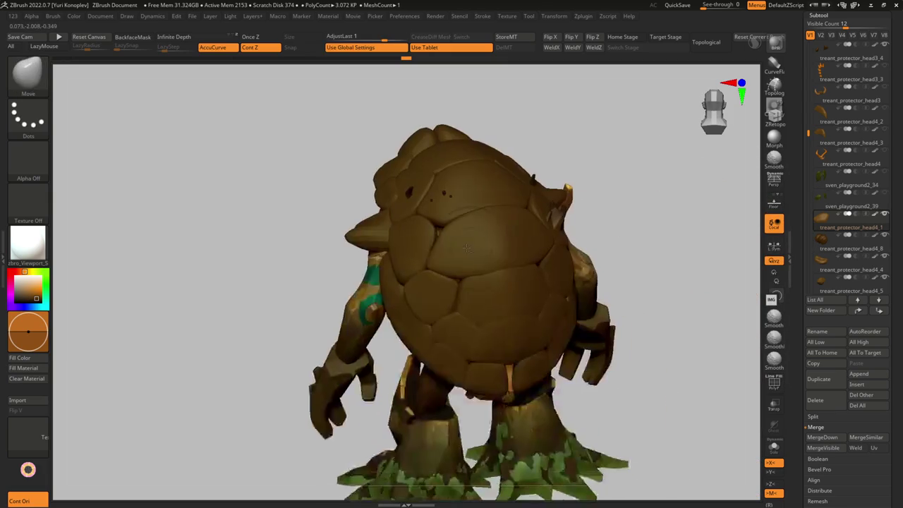
left_click(384, 282, "alt")
key("b")
key("m")
key("t")
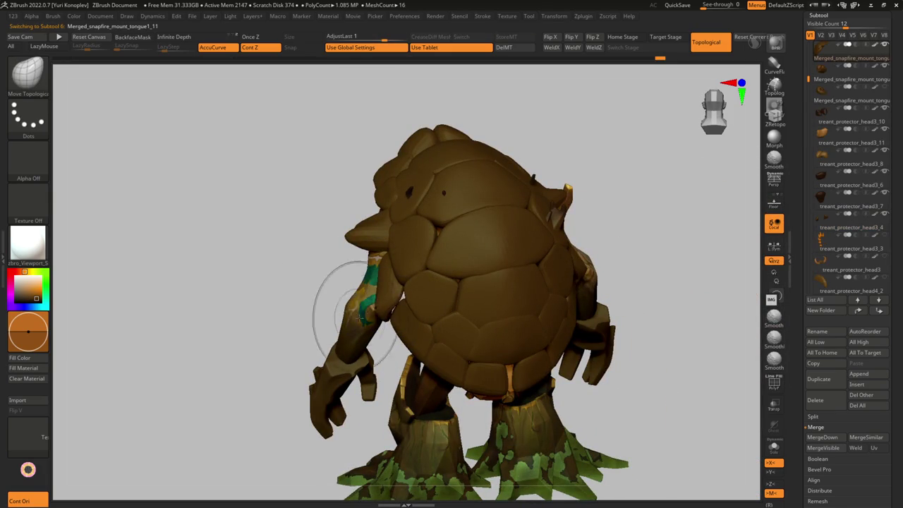
mouse_move(419, 351)
left_mouse_down()
mouse_move(407, 381)
mouse_move(499, 395)
left_mouse_up()
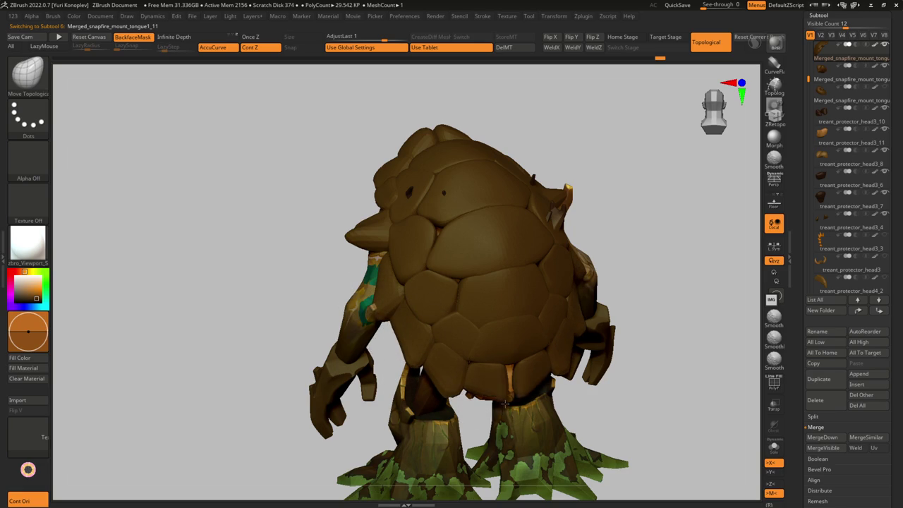
mouse_move(429, 278)
right_mouse_down()
mouse_move(437, 285)
mouse_move(462, 227)
mouse_move(438, 290)
mouse_move(424, 268)
mouse_move(447, 319)
mouse_move(452, 302)
mouse_move(457, 319)
right_mouse_up()
Step: Resize the Move Topological brush and smooth the shell plates around the head
key("b")
key("m")
key("t")
key("s")
right_click_drag(425, 294, 443, 328)
key("shift")
mouse_move(447, 310)
left_mouse_down()
mouse_move(491, 339)
mouse_move(498, 326)
mouse_move(484, 326)
mouse_move(477, 312)
mouse_move(498, 311)
mouse_move(471, 319)
mouse_move(484, 349)
mouse_move(491, 306)
mouse_move(526, 247)
mouse_move(522, 267)
left_mouse_up()
Step: Enlarge the brush to cover the whole model and smooth the shell again
key("s")
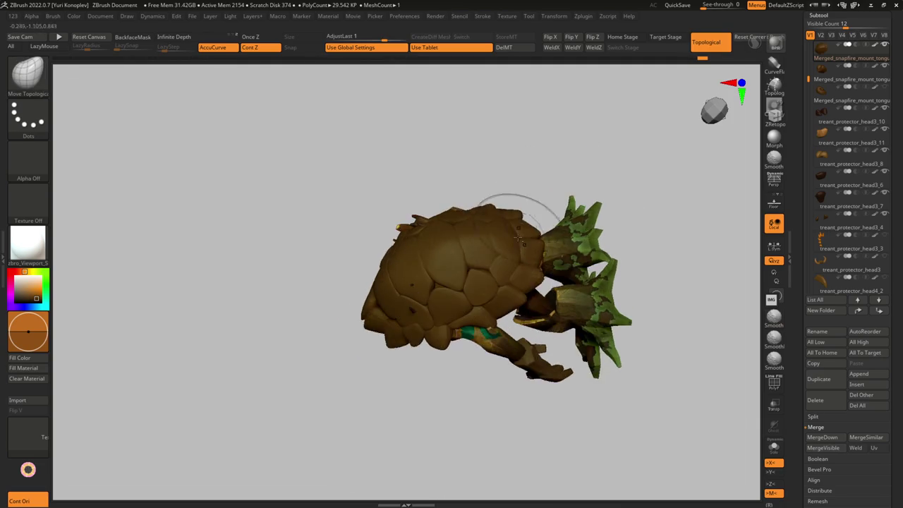
key("s")
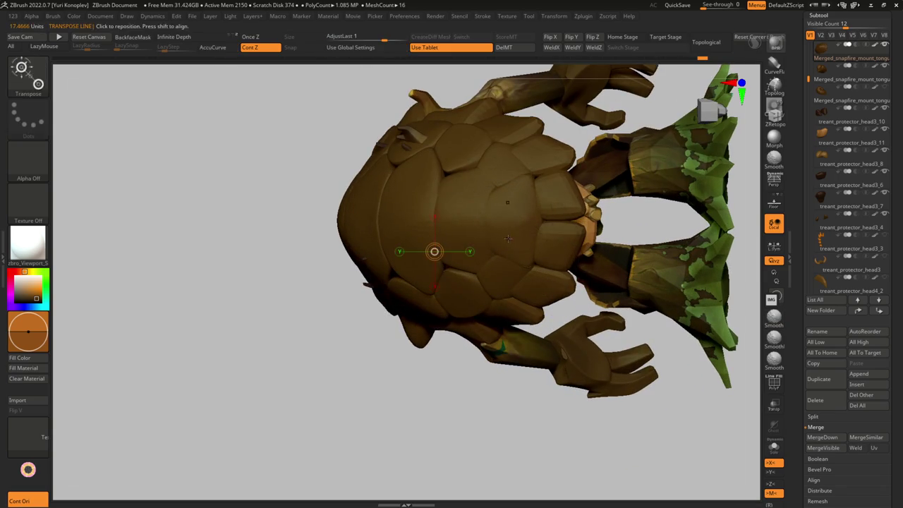
mouse_move(499, 266)
right_mouse_down()
mouse_move(471, 241)
mouse_move(477, 291)
right_mouse_up()
key("shift")
mouse_move(466, 242)
right_mouse_down("ctrl")
mouse_move(358, 357)
mouse_move(397, 275)
mouse_move(438, 250)
mouse_move(397, 303)
mouse_move(423, 265)
right_mouse_up("ctrl")
left_click_drag(411, 258, 452, 259)
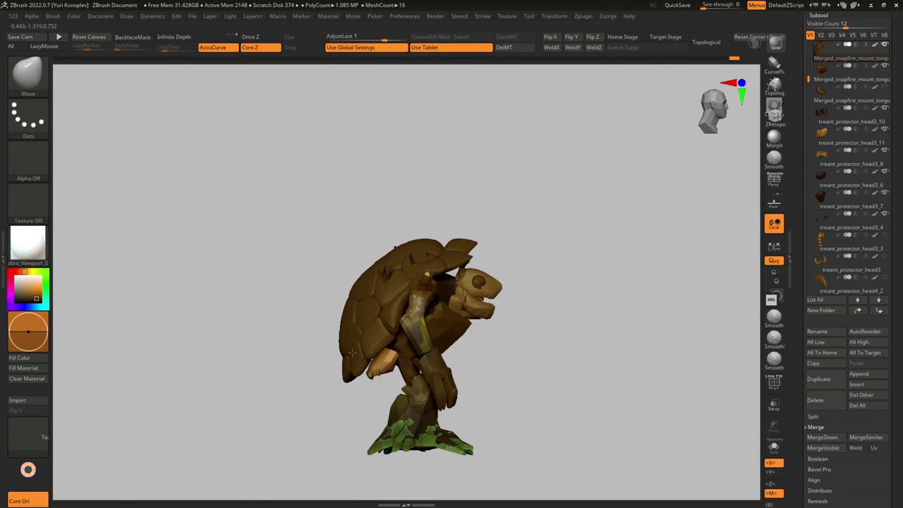
mouse_move(361, 336)
right_mouse_down()
mouse_move(416, 282)
mouse_move(410, 261)
mouse_move(423, 240)
mouse_move(451, 233)
right_mouse_up()
Step: Tilt the unmasked shell plates with Transpose, then clear the body mask
key("w")
left_click_drag(446, 309, 443, 412, "ctrl")
mouse_move(400, 369)
right_mouse_down()
mouse_move(390, 333)
mouse_move(438, 339)
right_mouse_up()
key("shift+f")
key("shift+f")
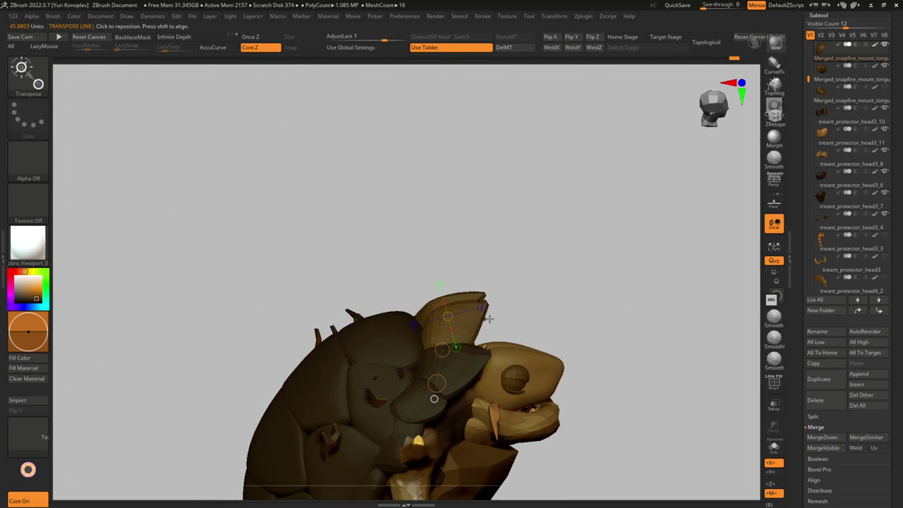
left_click(519, 311, "ctrl")
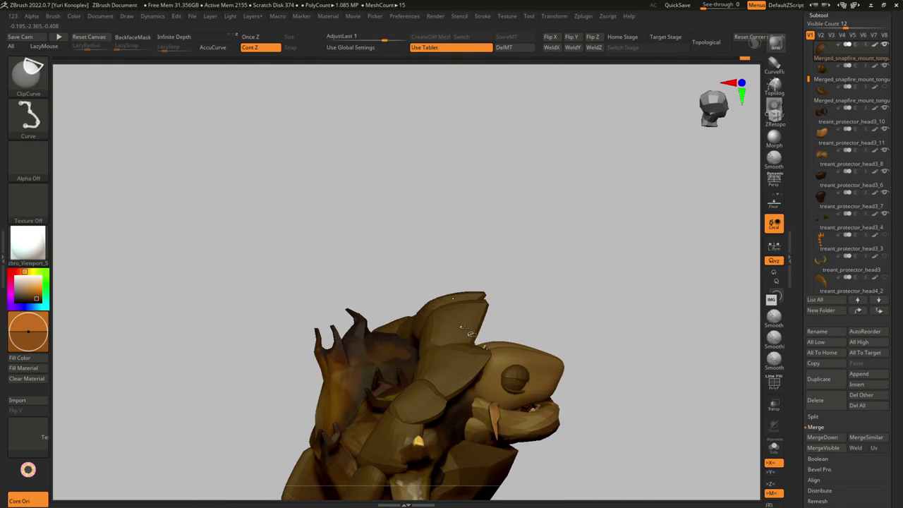
Step: Switch to the DamStandard brush and set its size while viewing the shell
key("w")
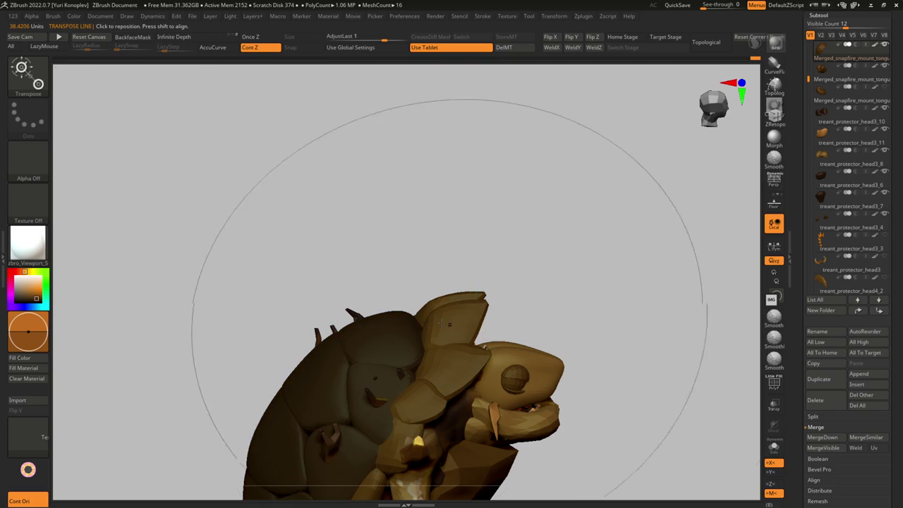
key("q")
mouse_move(445, 332)
right_mouse_down()
mouse_move(403, 323)
mouse_move(412, 309)
mouse_move(416, 318)
right_mouse_up()
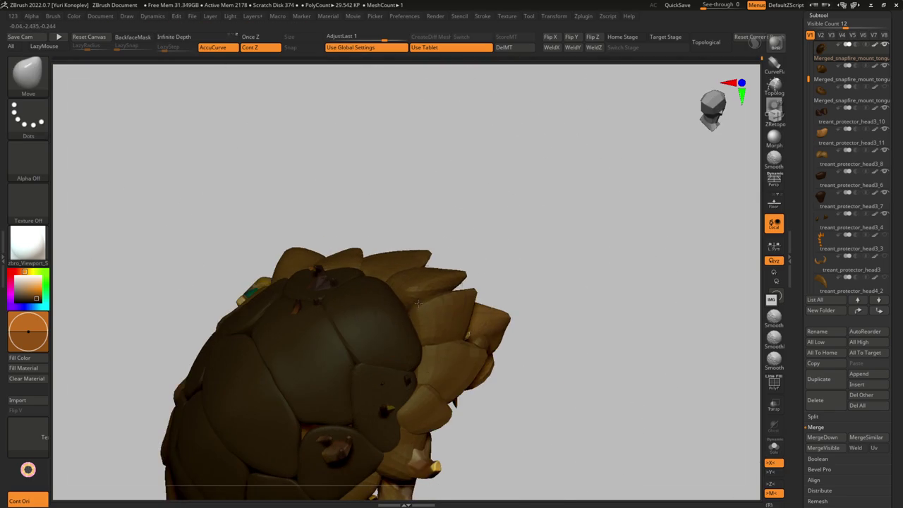
key("b")
key("d")
key("s")
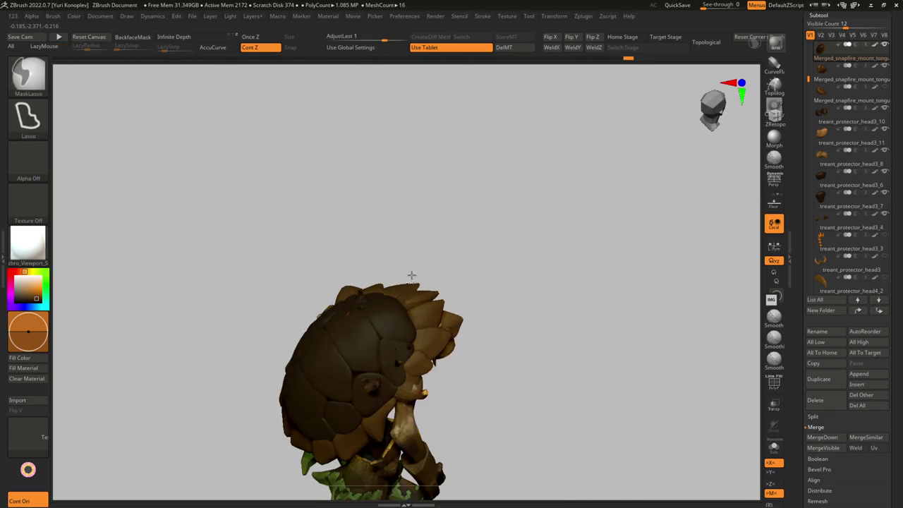
key("s")
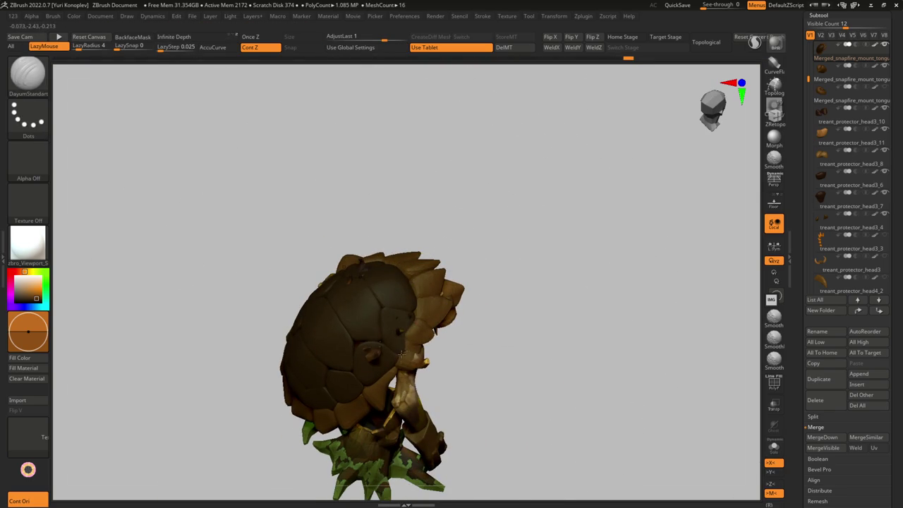
right_click_drag(418, 305, 400, 338)
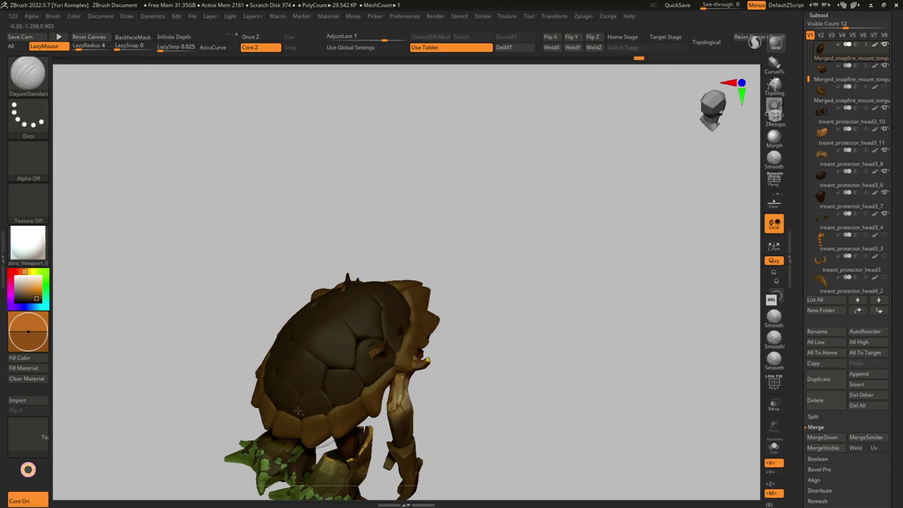
mouse_move(342, 399)
right_mouse_down()
mouse_move(401, 309)
mouse_move(360, 363)
mouse_move(319, 322)
mouse_move(313, 332)
mouse_move(303, 321)
mouse_move(314, 318)
right_mouse_up()
Step: Orbit around the back shell and smooth it with a resized Smooth Stronger brush
mouse_move(279, 252)
right_mouse_down()
mouse_move(274, 266)
mouse_move(303, 292)
right_mouse_up()
right_click_drag(361, 423, 381, 453)
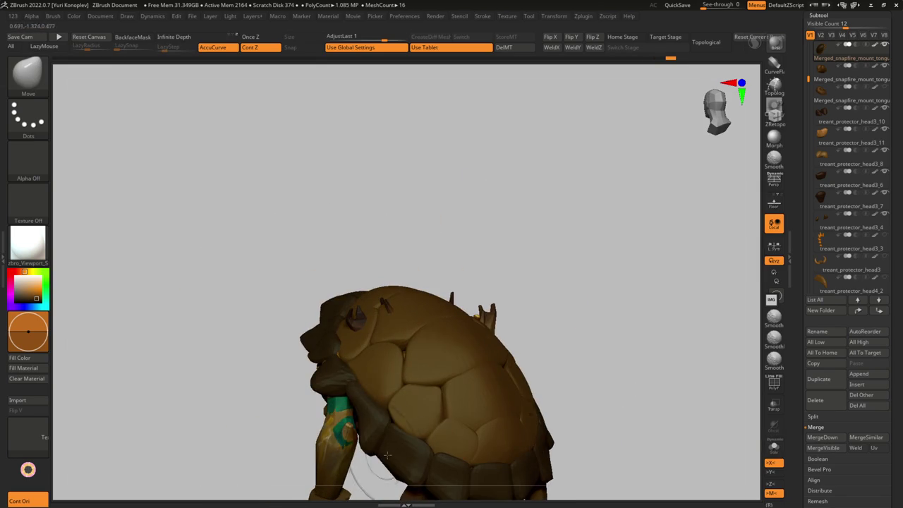
mouse_move(424, 472)
right_mouse_down("alt")
mouse_move(426, 363)
mouse_move(476, 362)
mouse_move(434, 353)
mouse_move(444, 381)
mouse_move(446, 316)
mouse_move(413, 314)
mouse_move(436, 309)
mouse_move(439, 331)
mouse_move(406, 310)
mouse_move(396, 319)
mouse_move(419, 311)
mouse_move(503, 339)
right_mouse_up("alt")
right_click(448, 336)
key("s")
key("s")
key("shift")
key("s")
Step: Pass through Treant_pig2 and the tongue piece to activate treant_protector_head4_1
right_click_drag(478, 302, 503, 305)
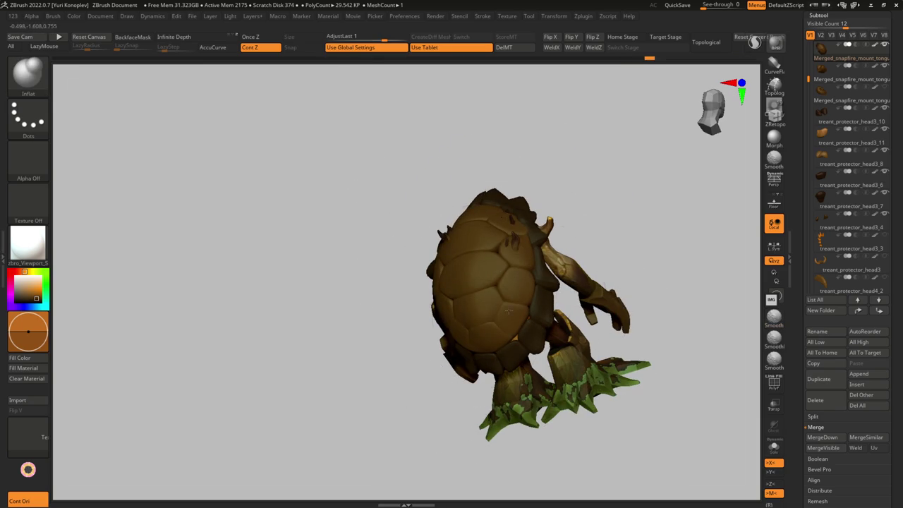
right_click_drag(397, 353, 487, 326, "shift")
mouse_move(465, 371)
right_mouse_down("shift")
mouse_move(484, 312)
mouse_move(423, 339)
mouse_move(401, 361)
mouse_move(438, 318)
mouse_move(475, 238)
mouse_move(438, 325)
mouse_move(447, 302)
right_mouse_up("shift")
left_click(437, 325, "alt")
left_click(444, 321, "alt")
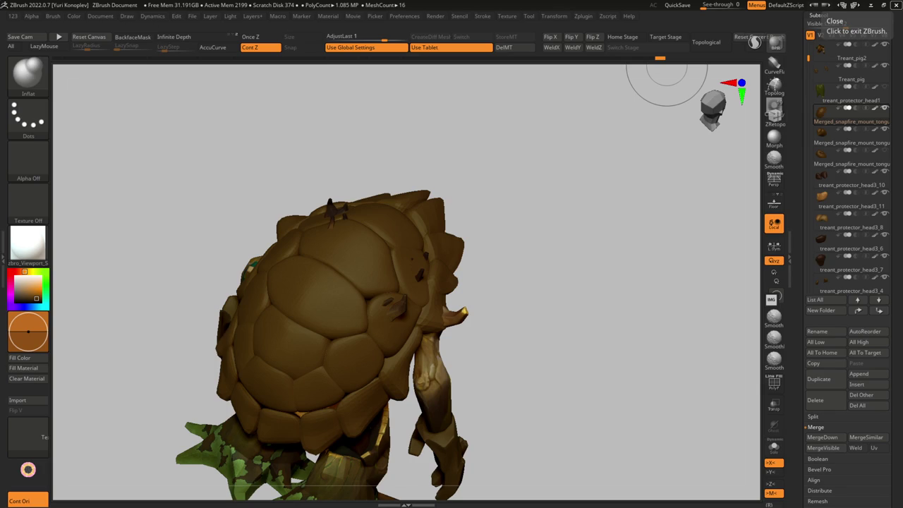
mouse_move(662, 231)
left_mouse_down()
mouse_move(302, 312)
mouse_move(534, 270)
mouse_move(474, 267)
mouse_move(404, 392)
left_mouse_up()
left_click(474, 266, "alt")
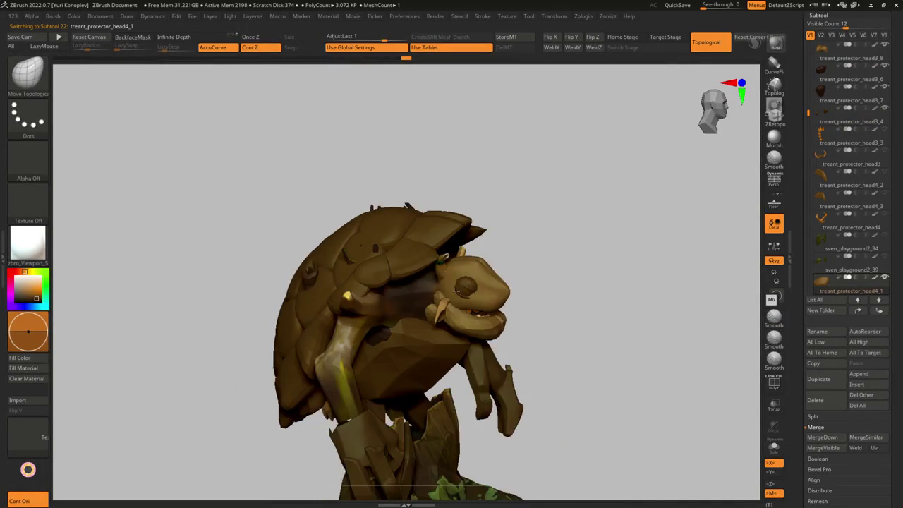
Step: Resize the brush, return to Move, turn the head into profile and Solo treant_protector_head4_1
mouse_move(514, 292)
left_mouse_down()
mouse_move(529, 339)
mouse_move(474, 344)
mouse_move(494, 332)
left_mouse_up()
key("s")
key("s")
key("s")
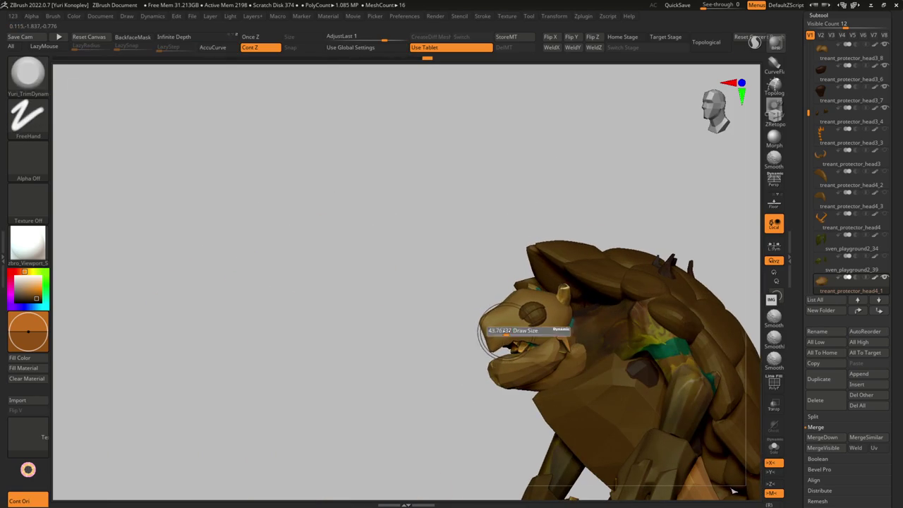
key("b")
key("m")
key("v")
mouse_move(452, 353)
left_mouse_down()
mouse_move(487, 339)
mouse_move(465, 348)
mouse_move(499, 259)
left_mouse_up()
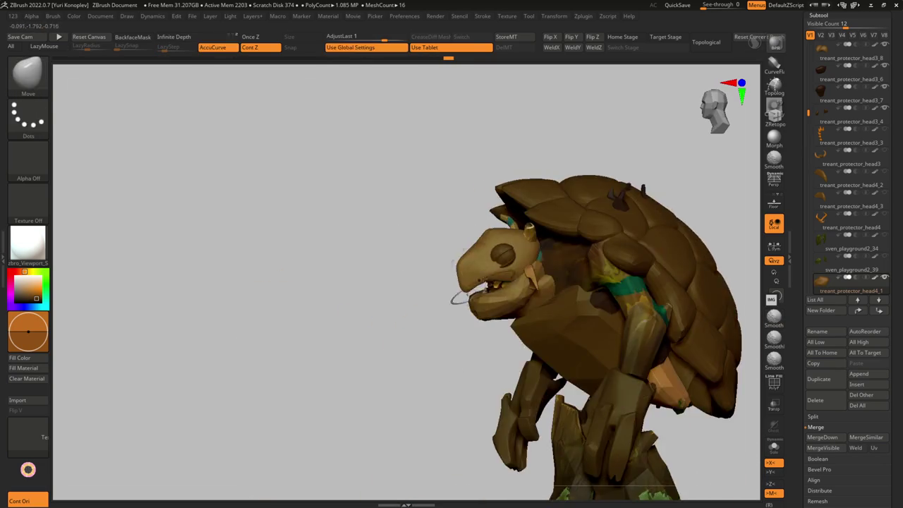
key("shift+alt+s")
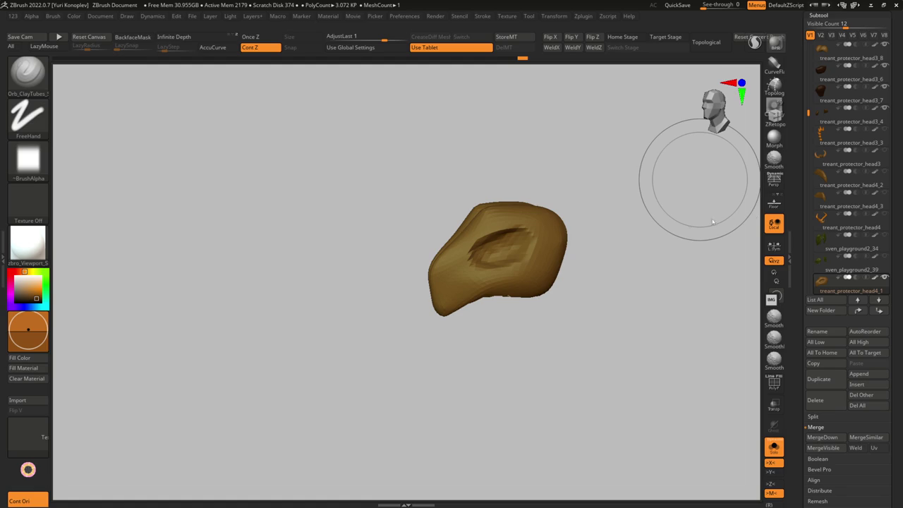
Step: DynaMesh the isolated head piece, confirming the freeze-subdivision prompt
left_click_drag(536, 250, 419, 252)
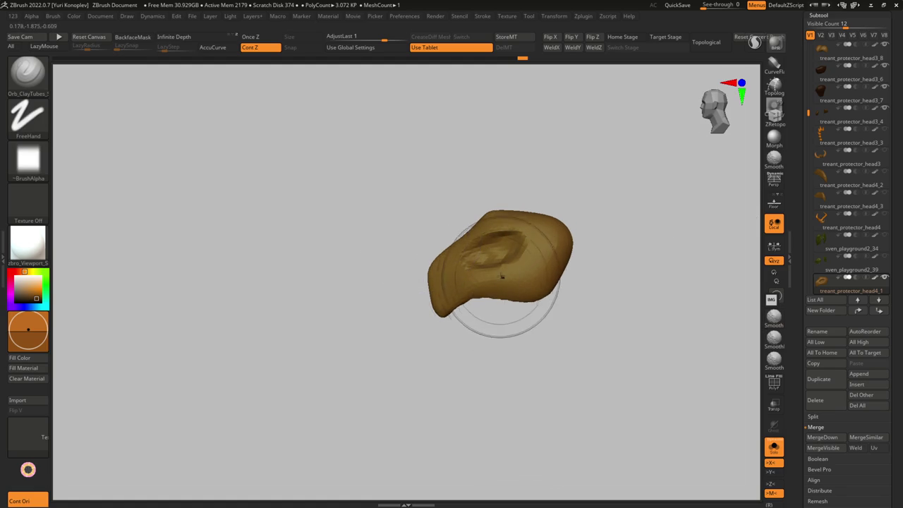
mouse_move(511, 272)
left_mouse_down()
mouse_move(463, 254)
mouse_move(423, 283)
mouse_move(436, 325)
mouse_move(424, 304)
left_mouse_up()
key("space")
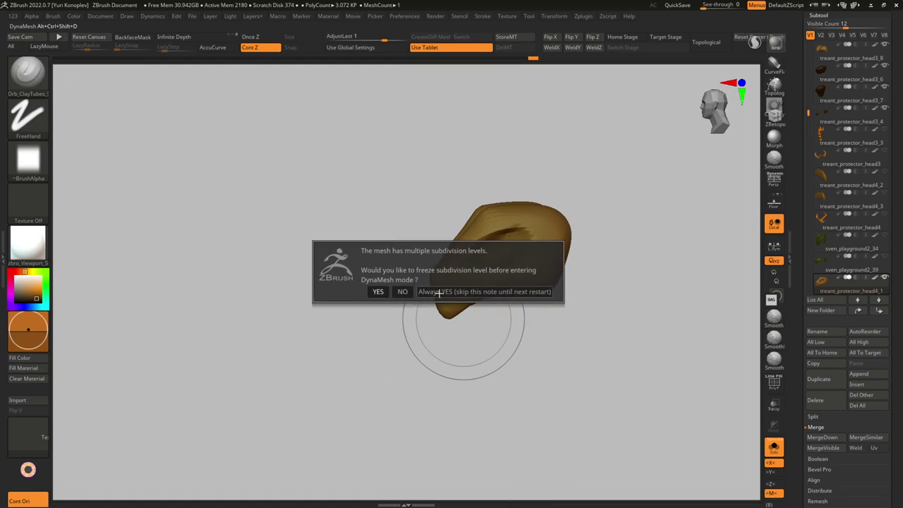
left_click(400, 291)
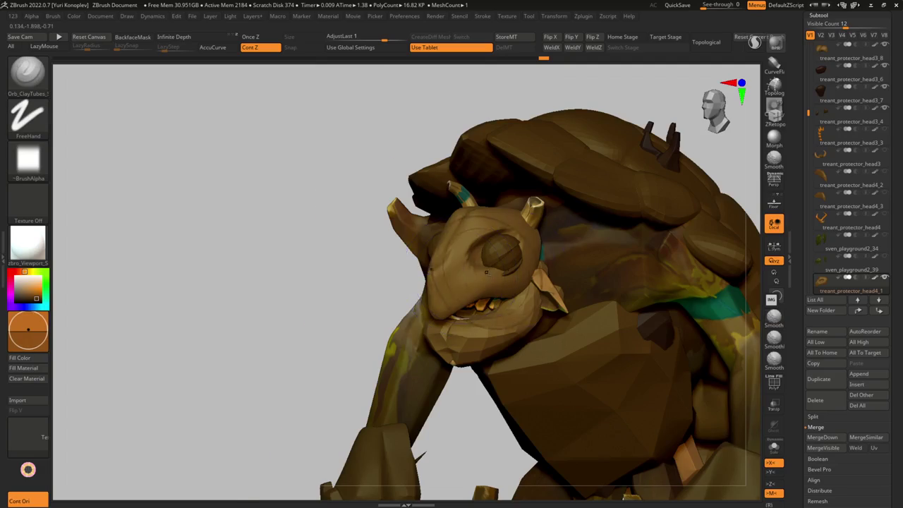
Step: Position the treant_protector_head4_8 eyelid over the turtle's eye with Transpose and Move
right_click_drag(492, 250, 476, 242)
key("w")
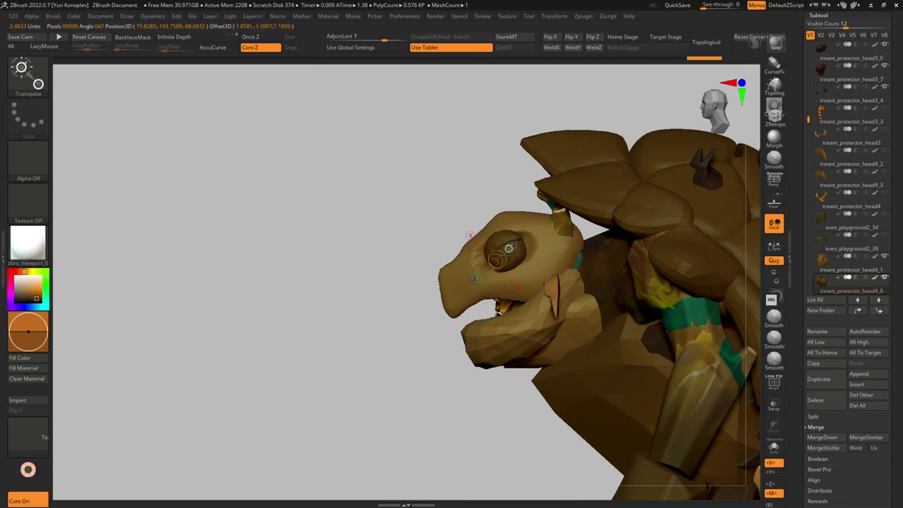
key("q")
mouse_move(518, 259)
right_mouse_down()
mouse_move(497, 249)
mouse_move(404, 277)
mouse_move(489, 238)
mouse_move(438, 289)
mouse_move(447, 261)
mouse_move(439, 242)
mouse_move(484, 263)
right_mouse_up()
key("s")
key("s")
mouse_move(455, 291)
right_mouse_down("ctrl")
mouse_move(432, 254)
mouse_move(426, 274)
mouse_move(489, 269)
right_mouse_up("ctrl")
Step: Select the treant_protector_head3_6 piece and delete it
left_click(445, 282, "alt")
left_click(489, 269, "alt")
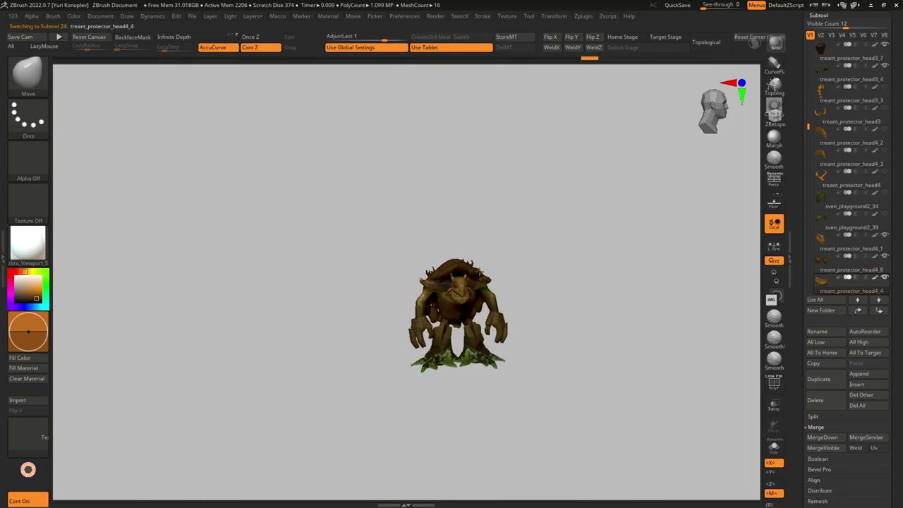
mouse_move(459, 265)
right_mouse_down("ctrl")
mouse_move(439, 251)
mouse_move(501, 285)
mouse_move(487, 292)
right_mouse_up("ctrl")
left_click(439, 251, "alt")
left_click(487, 291, "alt")
key("b")
key("z")
key("m")
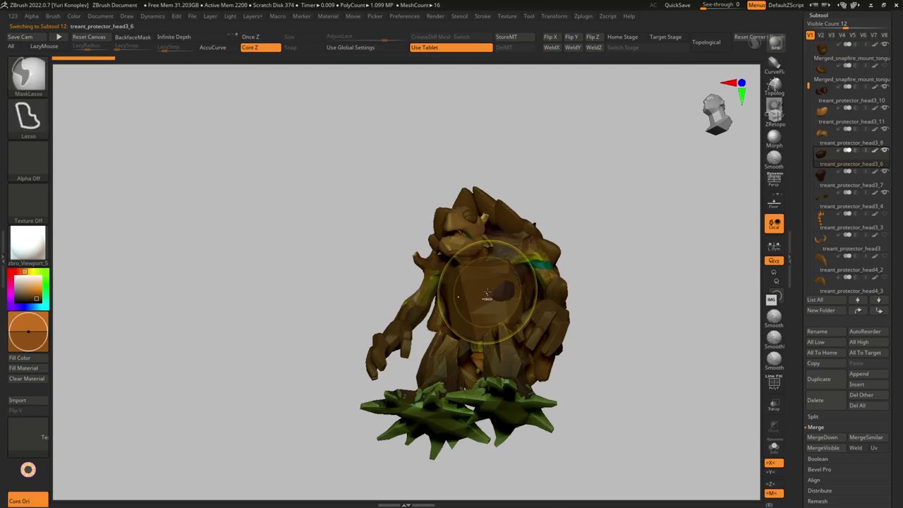
key("ctrl+z")
Step: With the Move brush active, check the chest piece in Solo and show its polygroups
key("b")
key("m")
key("v")
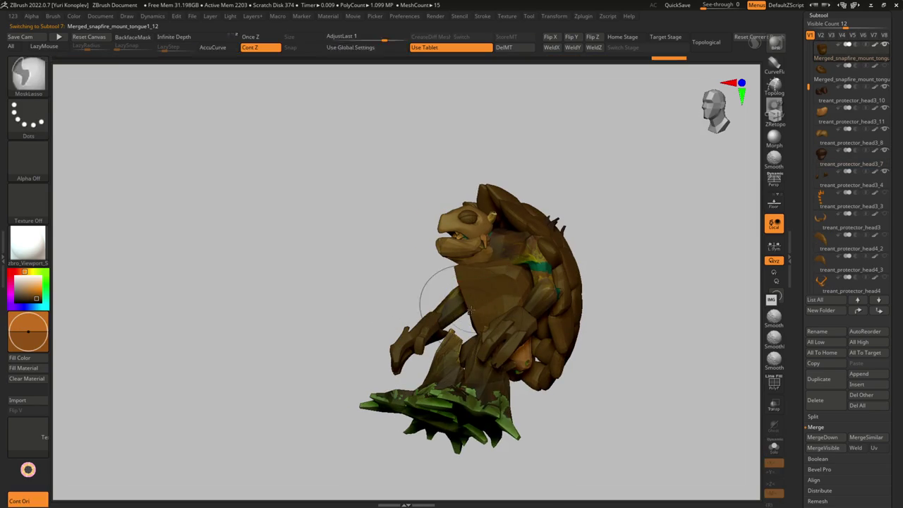
mouse_move(471, 308)
right_mouse_down()
mouse_move(498, 304)
mouse_move(489, 342)
mouse_move(479, 341)
right_mouse_up()
key("s")
key("ctrl+shift+s")
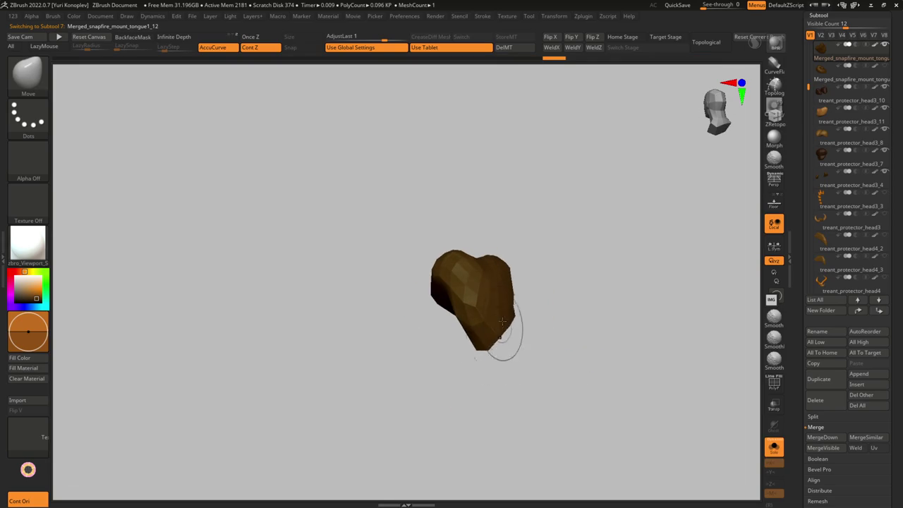
key("ctrl+shift+s")
right_click_drag(503, 341, 475, 282)
key("shift+f")
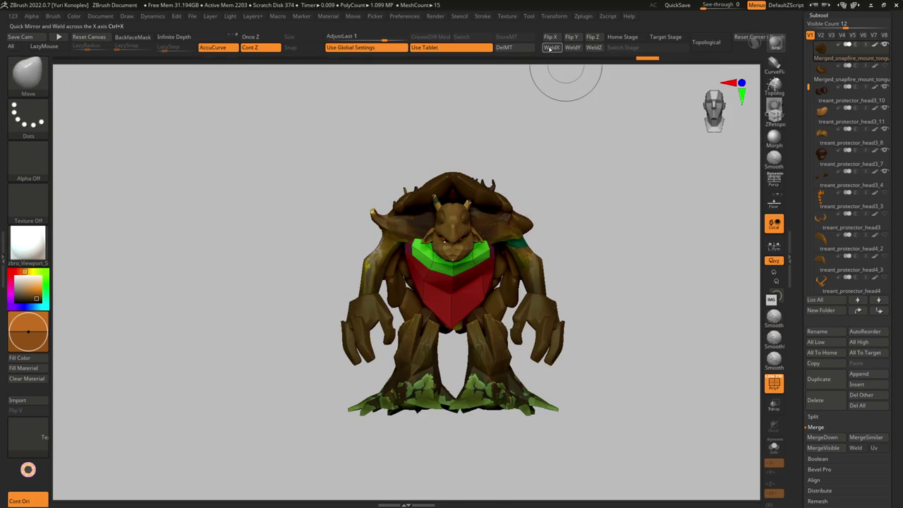
Step: Mirror-weld the chest piece across X and inspect it isolated in Solo
left_click(550, 47)
key("s")
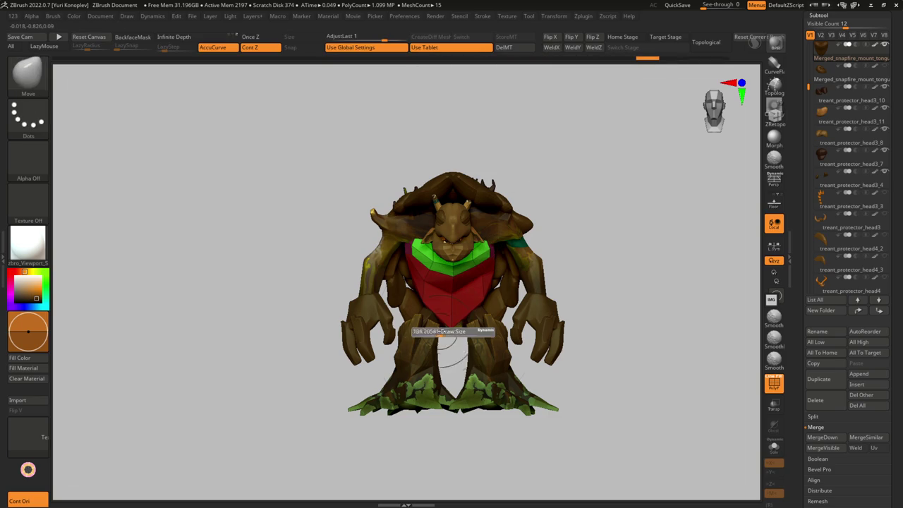
key("b")
key("d")
key("s")
key("ctrl+shift+s")
mouse_move(458, 152)
right_mouse_down()
mouse_move(446, 283)
mouse_move(417, 282)
right_mouse_up()
right_click_drag(464, 327, 464, 359)
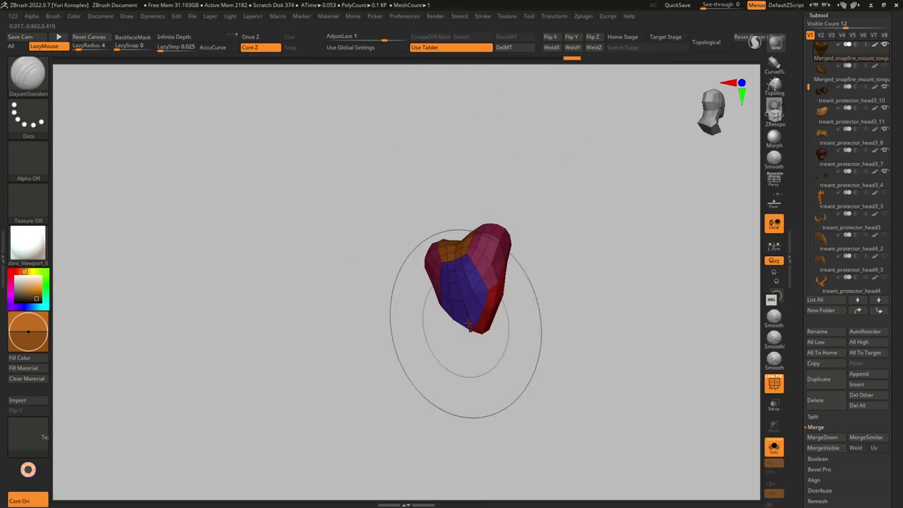
right_click_drag(537, 191, 474, 327)
Step: Return to the Move brush and exit Solo, showing the whole treant facing front
key("b")
key("m")
key("v")
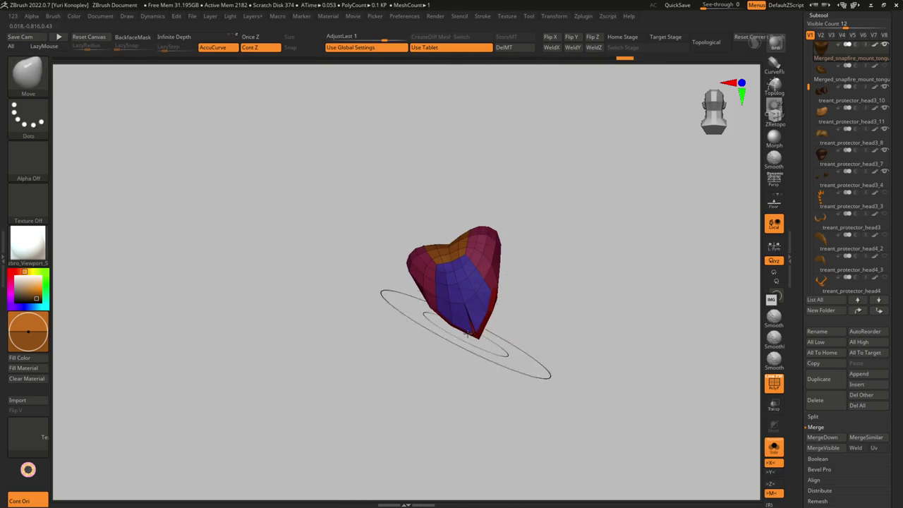
left_click(556, 50)
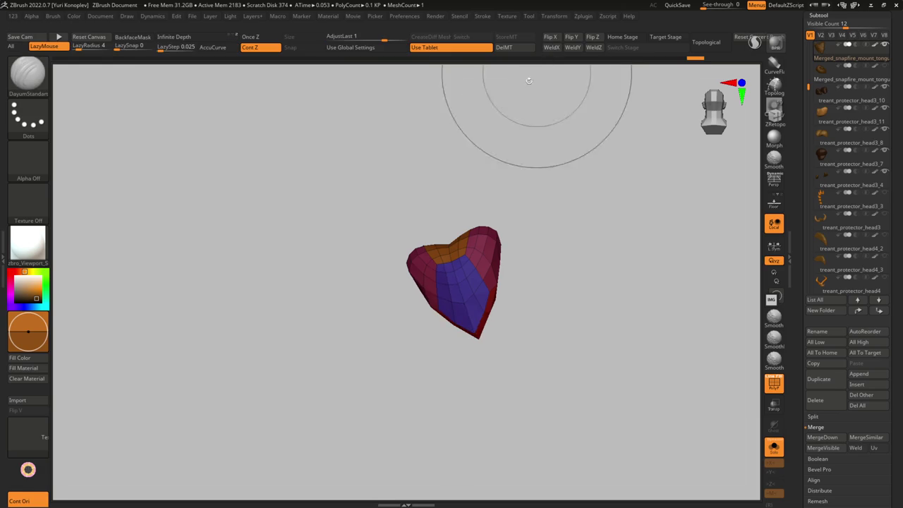
mouse_move(466, 271)
left_mouse_down()
mouse_move(425, 344)
mouse_move(443, 306)
left_mouse_up()
key("g")
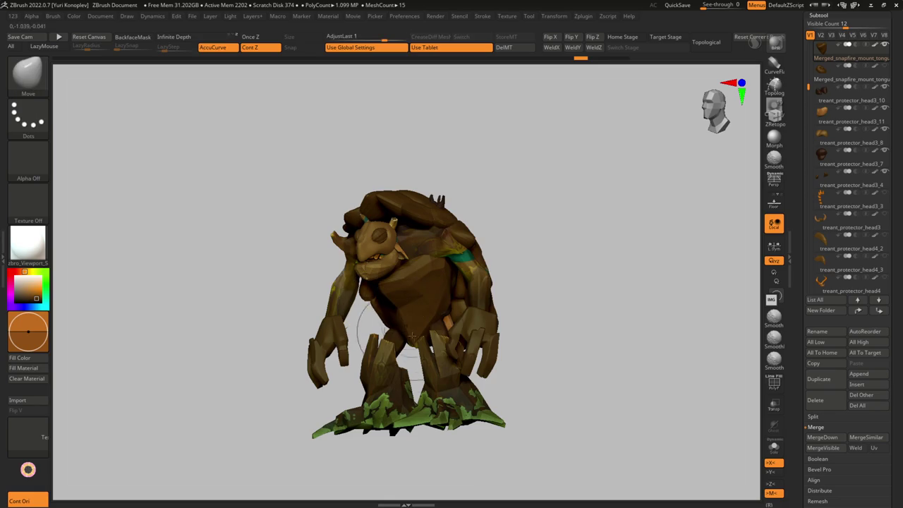
mouse_move(427, 334)
right_mouse_down()
mouse_move(367, 297)
mouse_move(420, 224)
mouse_move(409, 246)
mouse_move(422, 272)
mouse_move(486, 237)
mouse_move(408, 245)
mouse_move(470, 256)
mouse_move(458, 221)
mouse_move(431, 279)
mouse_move(439, 267)
right_mouse_up()
key("s")
key("s")
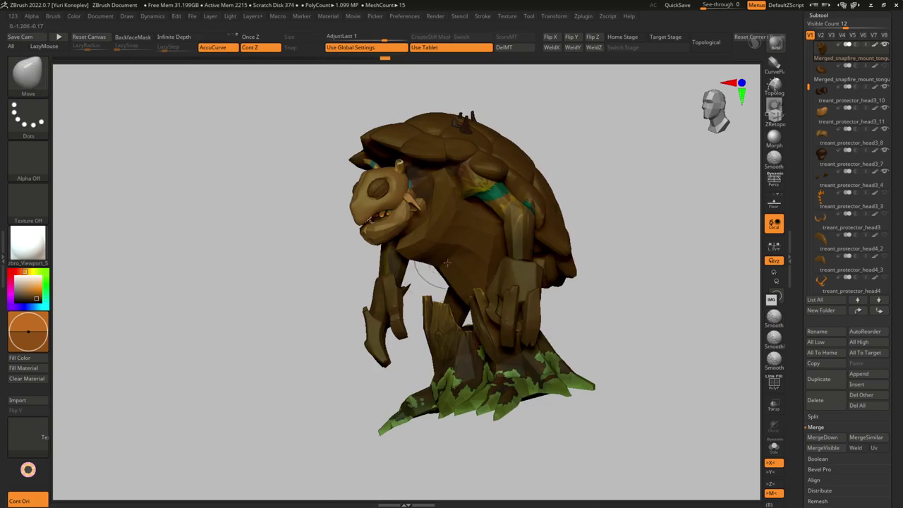
mouse_move(480, 211)
right_mouse_down()
mouse_move(462, 180)
mouse_move(470, 177)
mouse_move(449, 158)
mouse_move(416, 276)
right_mouse_up()
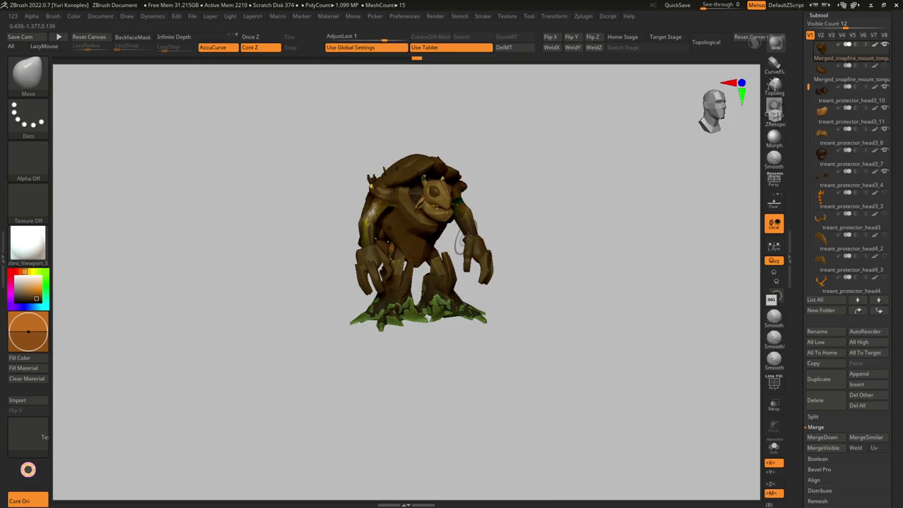
mouse_move(436, 218)
right_mouse_down()
mouse_move(429, 258)
mouse_move(418, 236)
mouse_move(403, 318)
mouse_move(359, 289)
mouse_move(388, 302)
mouse_move(453, 295)
mouse_move(486, 184)
mouse_move(502, 164)
right_mouse_up()
left_click(402, 318, "alt")
left_click(452, 295, "alt")
left_click_drag(502, 164, 472, 184, "ctrl")
mouse_move(473, 184)
right_mouse_down("ctrl")
mouse_move(453, 179)
mouse_move(463, 211)
mouse_move(395, 254)
right_mouse_up("ctrl")
left_click(453, 201, "alt")
mouse_move(395, 254)
right_mouse_down("ctrl")
mouse_move(368, 282)
mouse_move(378, 254)
mouse_move(366, 228)
mouse_move(393, 292)
mouse_move(346, 282)
right_mouse_up("ctrl")
key("b")
key("m")
key("t")
key("s")
key("b")
key("m")
key("v")
key("b")
key("m")
key("t")
key("s")
mouse_move(328, 252)
right_mouse_down()
mouse_move(295, 234)
mouse_move(246, 161)
right_mouse_up()
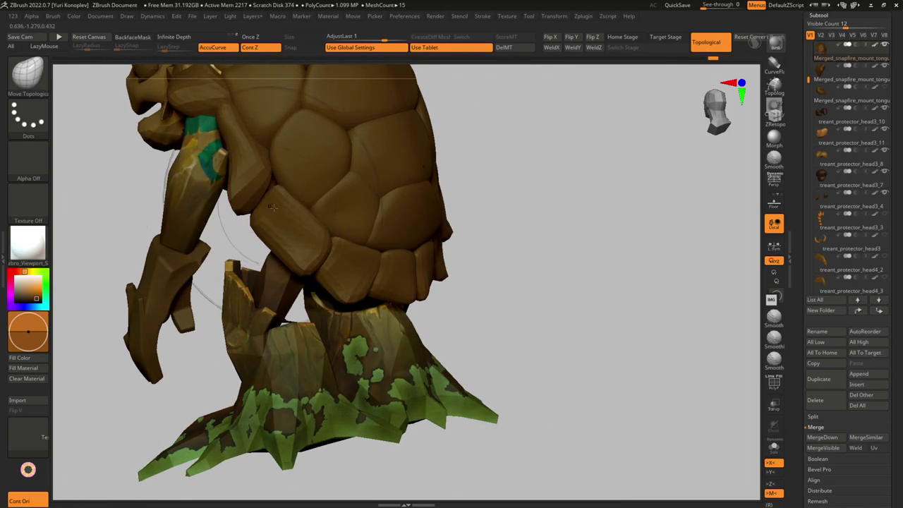
right_click_drag(271, 205, 268, 206)
right_click_drag(300, 246, 303, 240)
key("w")
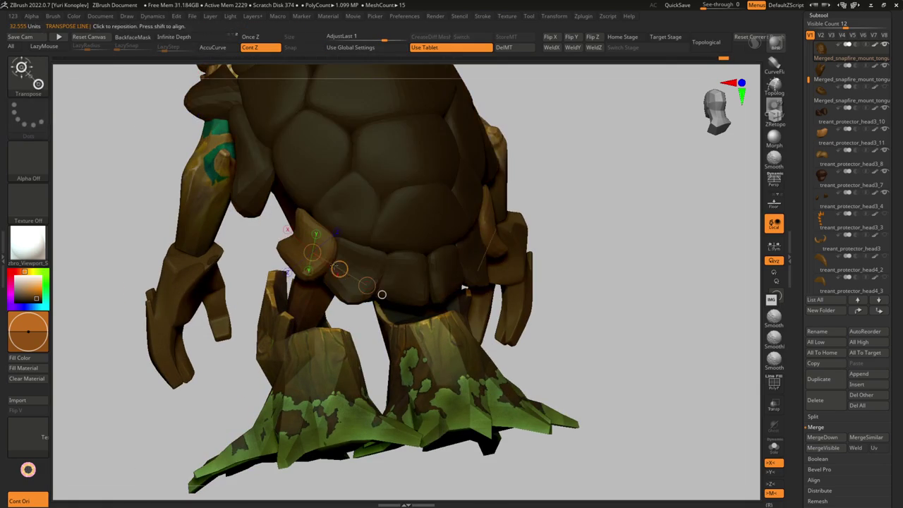
key("q")
mouse_move(282, 205)
right_mouse_down()
mouse_move(281, 227)
mouse_move(235, 244)
mouse_move(272, 212)
mouse_move(280, 240)
mouse_move(382, 190)
mouse_move(262, 151)
mouse_move(238, 249)
mouse_move(285, 281)
mouse_move(274, 276)
mouse_move(353, 252)
right_mouse_up()
right_click_drag(466, 220, 453, 218)
mouse_move(427, 254)
right_mouse_down()
mouse_move(428, 281)
mouse_move(494, 275)
mouse_move(569, 249)
mouse_move(390, 232)
mouse_move(383, 343)
mouse_move(403, 373)
mouse_move(406, 297)
mouse_move(389, 210)
mouse_move(417, 211)
mouse_move(478, 242)
mouse_move(457, 247)
mouse_move(387, 195)
mouse_move(363, 202)
mouse_move(362, 305)
mouse_move(332, 240)
mouse_move(339, 236)
right_mouse_up()
Step: Select the head4_1 eyelid piece and lightly nudge and smooth its shape
left_click(353, 271, "alt")
key("shift")
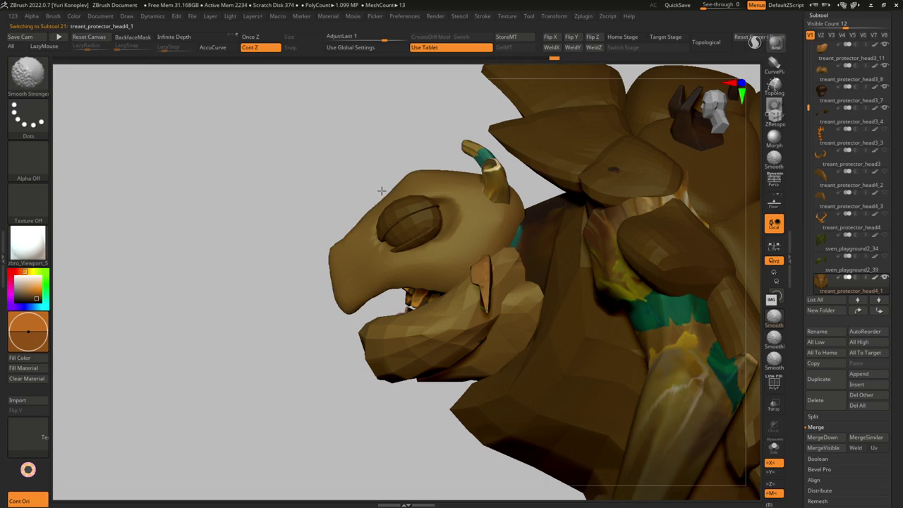
key("s")
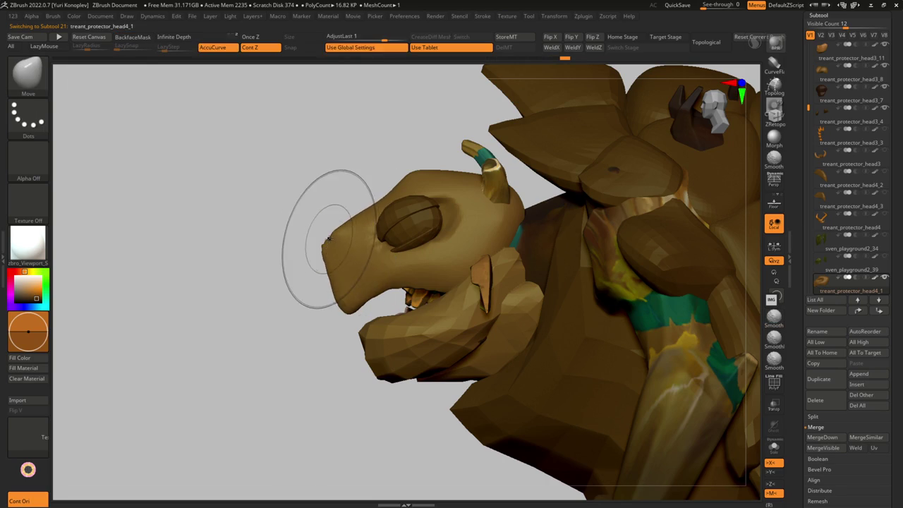
left_click_drag(327, 240, 326, 244)
key("shift")
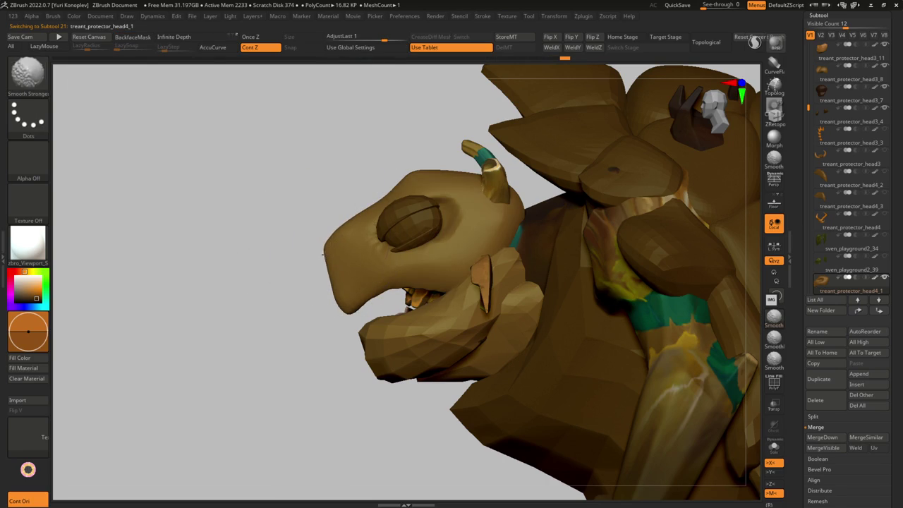
left_click_drag(389, 180, 393, 181, "shift")
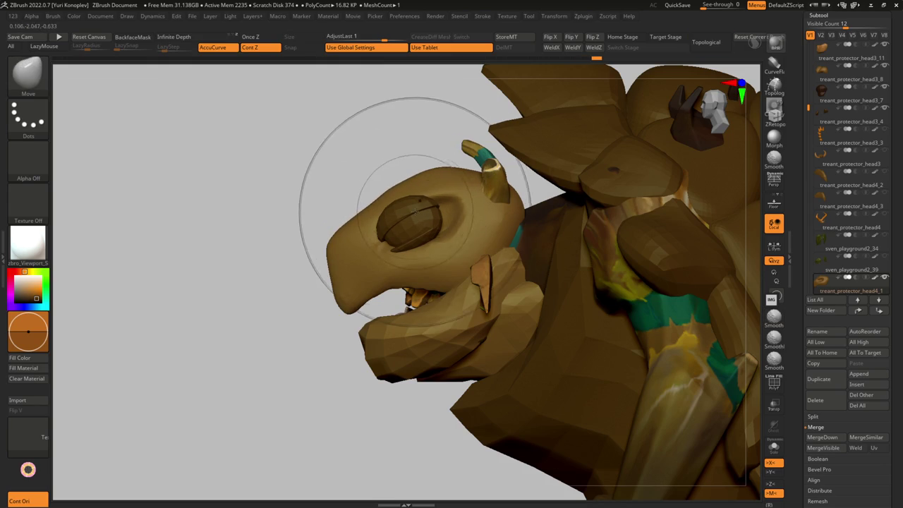
Step: Nudge the head4_8 eyeball slightly up and back, then isolate the eyelid in Solo
left_click(399, 206, "alt")
left_click_drag(399, 206, 410, 203)
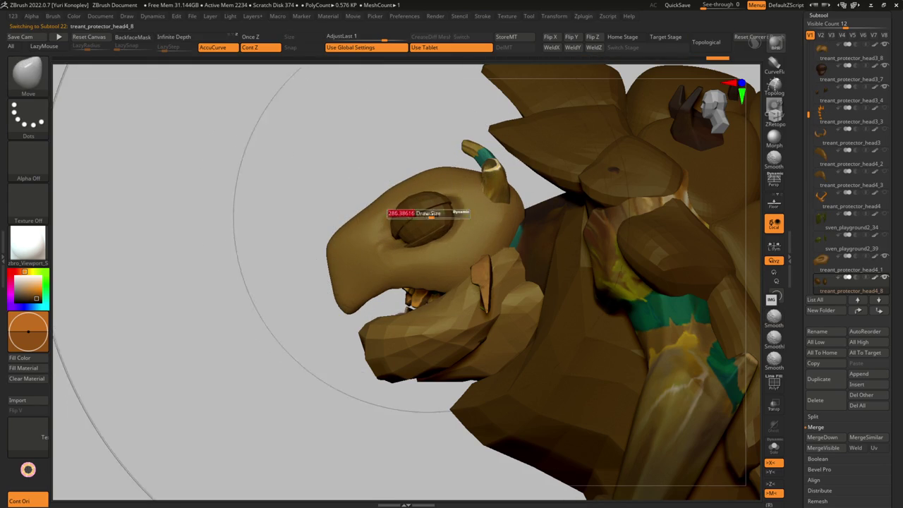
mouse_move(369, 125)
left_mouse_down()
mouse_move(401, 240)
mouse_move(466, 192)
mouse_move(405, 170)
left_mouse_up()
left_click(401, 240, "alt")
key("shift+s")
Step: Carve a deeper crease above the eye socket with ClayTubes and smooth its rough edges
key("b")
key("c")
key("t")
left_click_drag(459, 198, 426, 209)
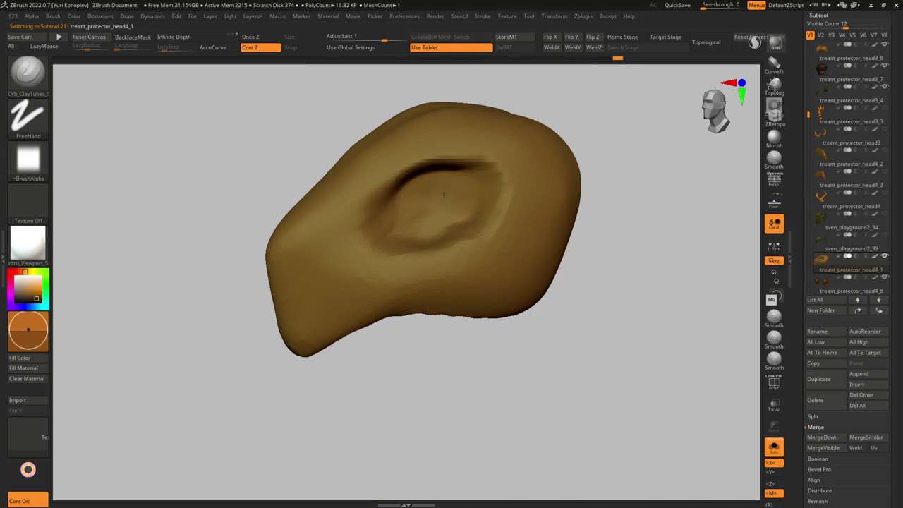
mouse_move(435, 214)
right_mouse_down()
mouse_move(452, 237)
mouse_move(438, 211)
right_mouse_up()
left_click_drag(424, 211, 458, 225, "shift")
right_click_drag(445, 226, 455, 222)
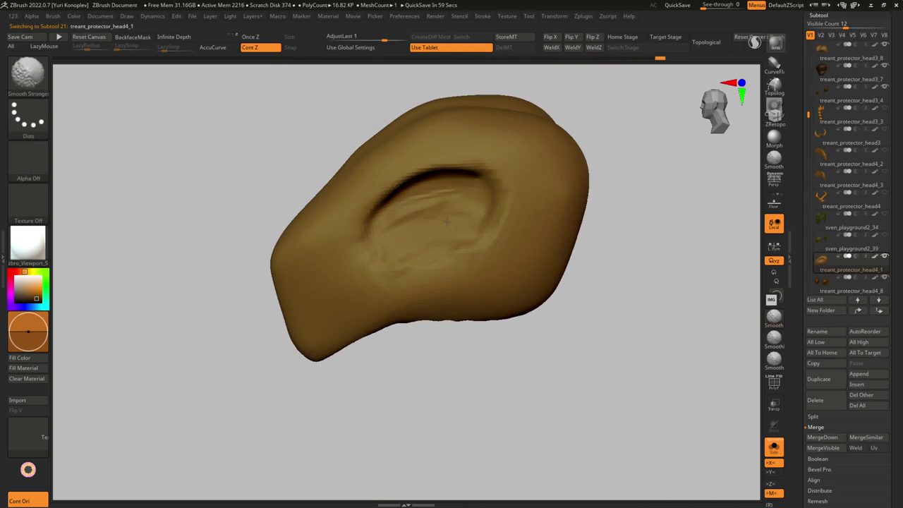
left_click_drag(456, 222, 383, 238, "shift")
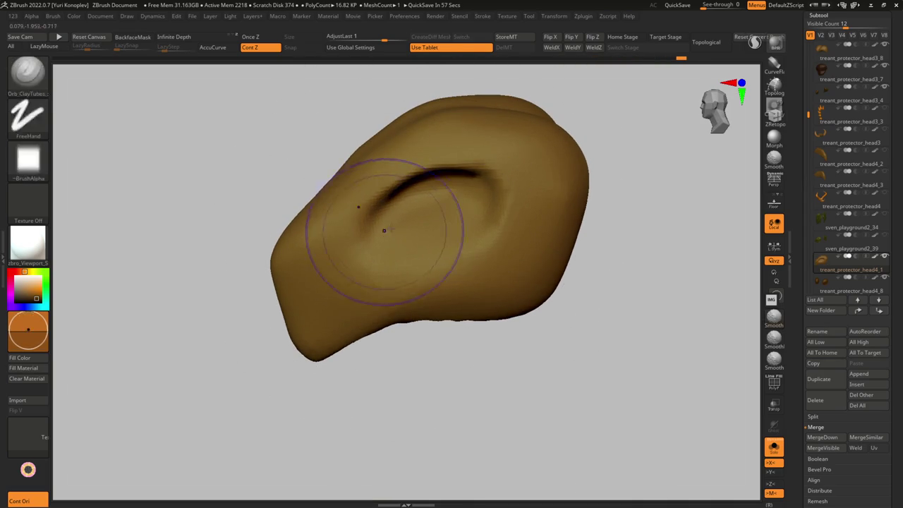
left_click_drag(346, 261, 364, 244, "shift")
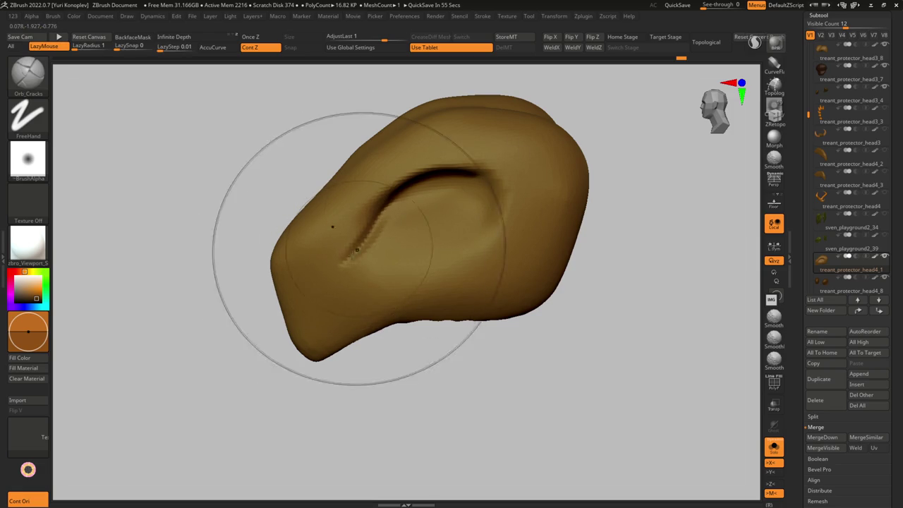
mouse_move(404, 247)
right_mouse_down("ctrl")
mouse_move(367, 212)
mouse_move(375, 217)
mouse_move(387, 201)
mouse_move(363, 295)
mouse_move(408, 231)
mouse_move(413, 192)
mouse_move(402, 219)
right_mouse_up("ctrl")
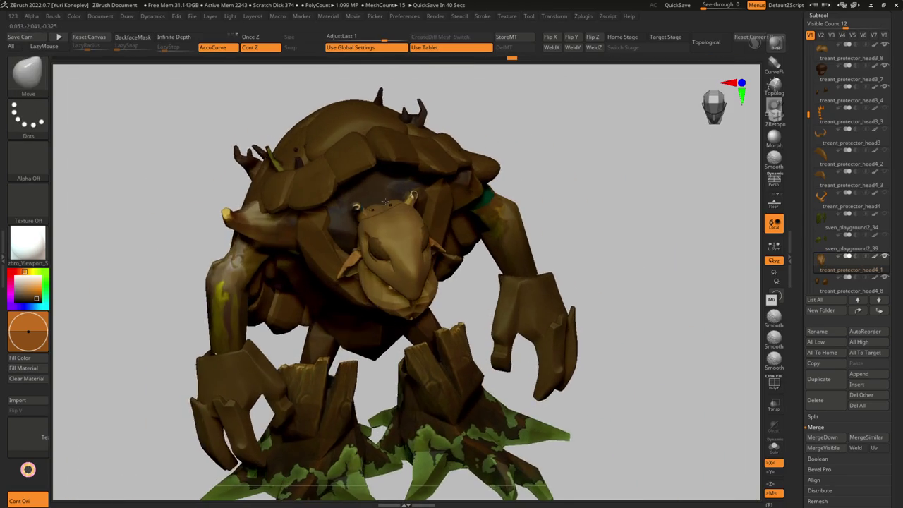
Step: Turn the isolated eyelid piece so its fold faces forward and clear the dome's mask
key("b")
key("c")
key("t")
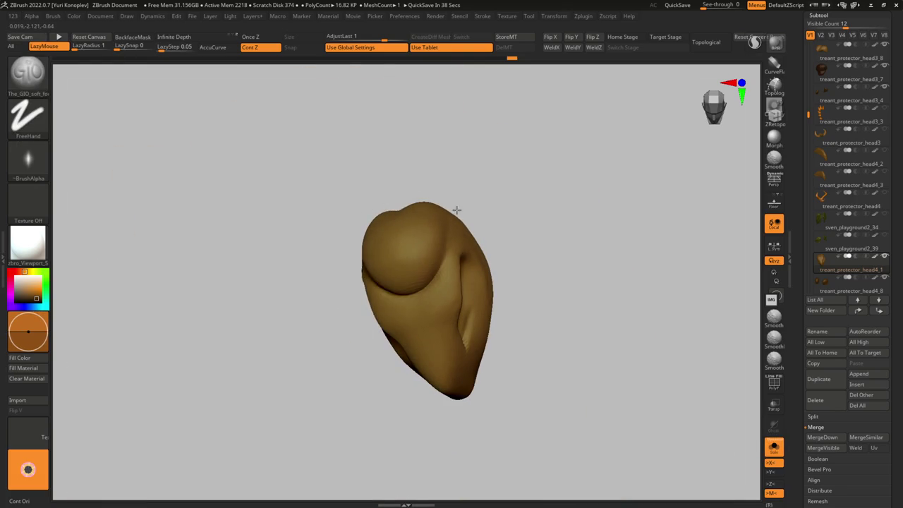
right_click_drag(457, 209, 403, 233)
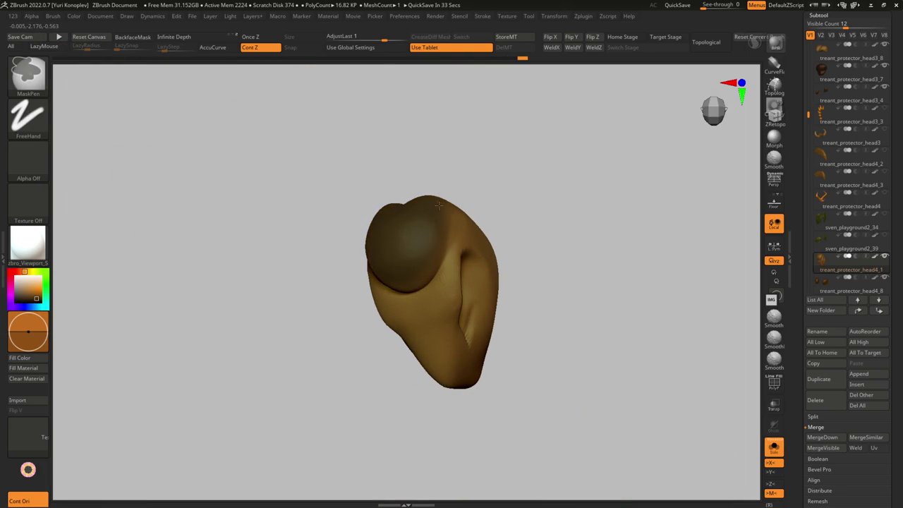
mouse_move(438, 311)
right_mouse_down()
mouse_move(427, 228)
mouse_move(434, 269)
right_mouse_up()
left_click_drag(368, 293, 381, 282, "ctrl")
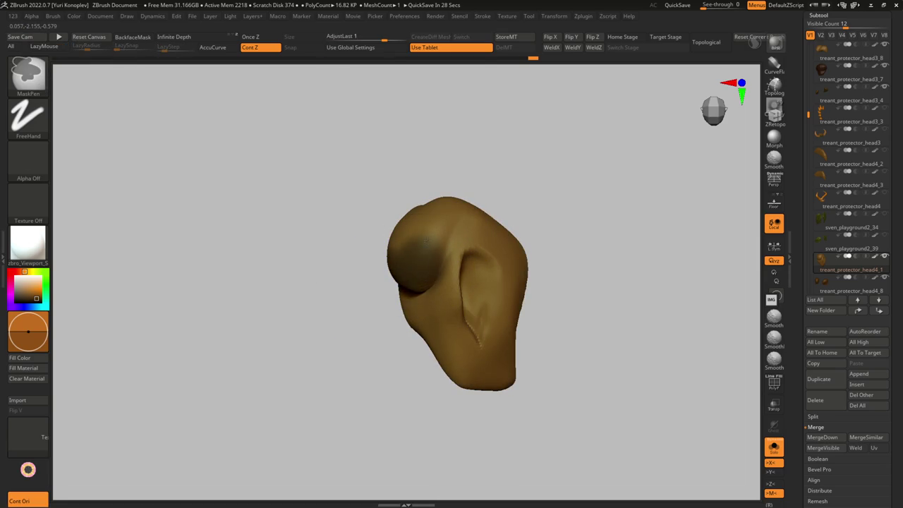
Step: Pick the MaskPenHard brush from the Brush palette and open LightBox
left_click(31, 118)
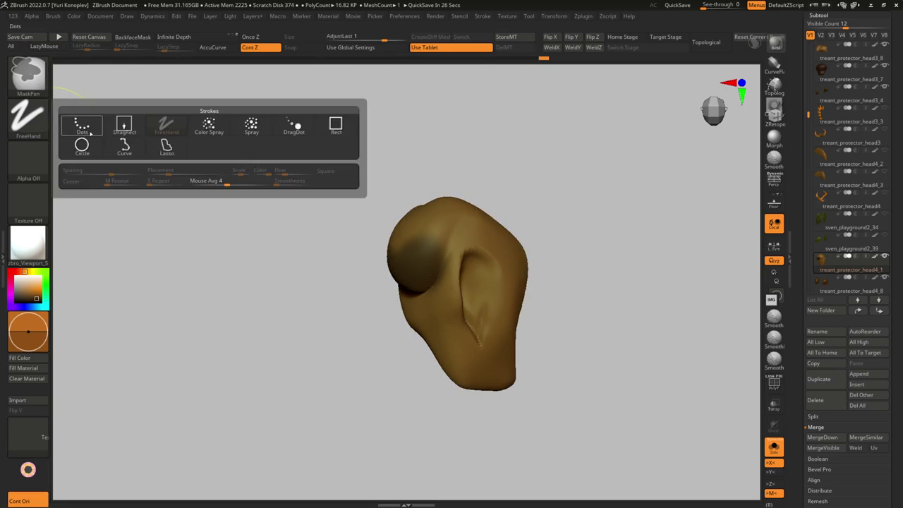
left_click(29, 72)
left_click(336, 126)
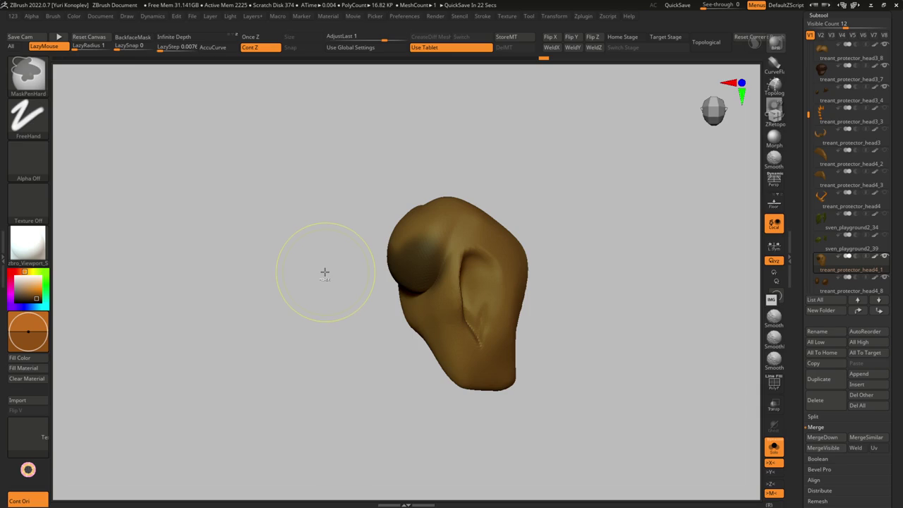
key("ctrl")
key("comma")
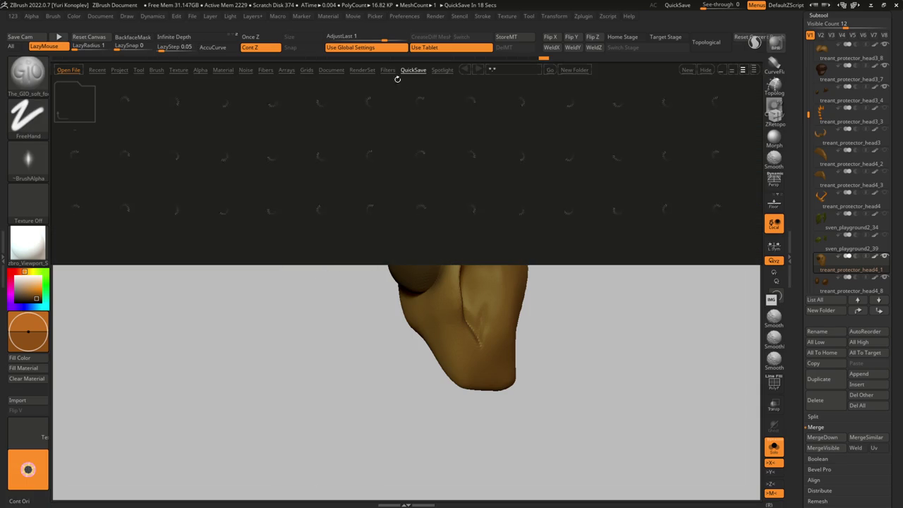
Step: Load the MaskSlash brush from the !!yuri folder in LightBox's Brush tab
left_click(156, 70)
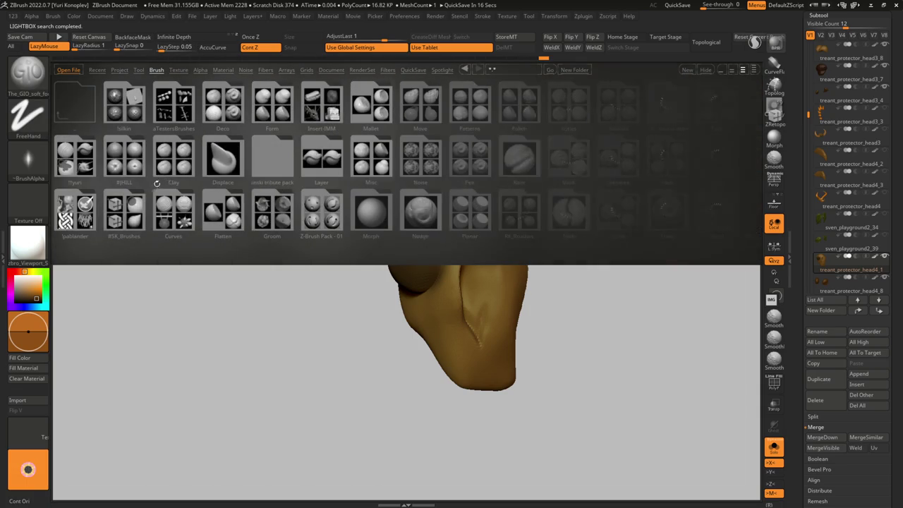
left_click(87, 172)
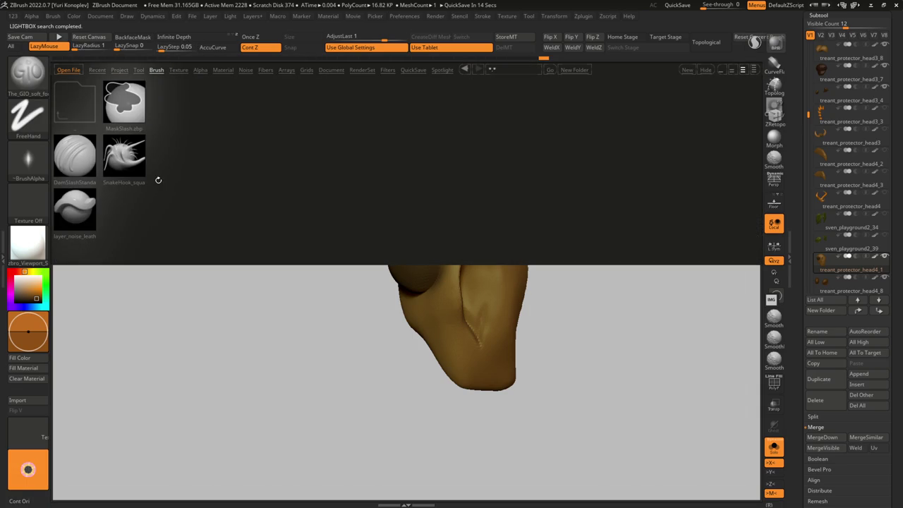
left_click(127, 108)
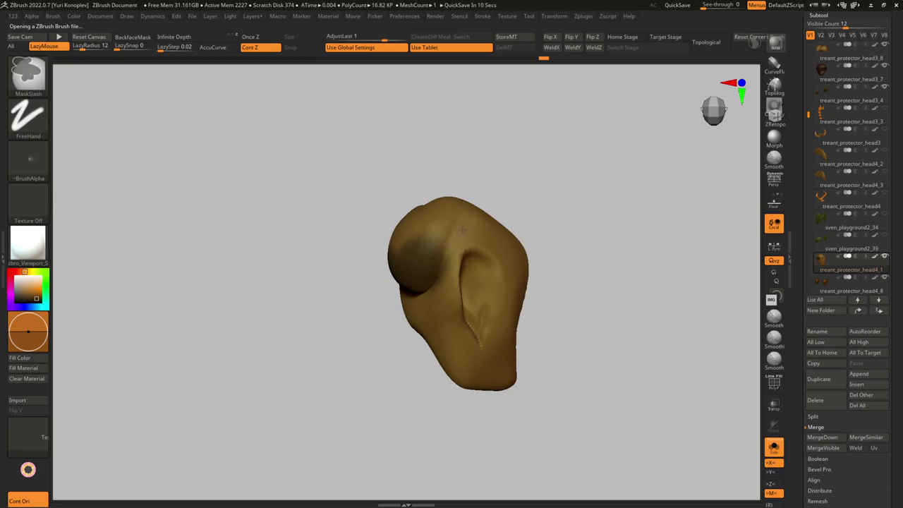
Step: Smooth the groove across the eyelid's top and subdivide it to about 1.067 million polygons
mouse_move(412, 307)
right_mouse_down()
mouse_move(540, 238)
mouse_move(353, 302)
mouse_move(466, 187)
right_mouse_up()
left_click_drag(466, 187, 483, 161, "shift")
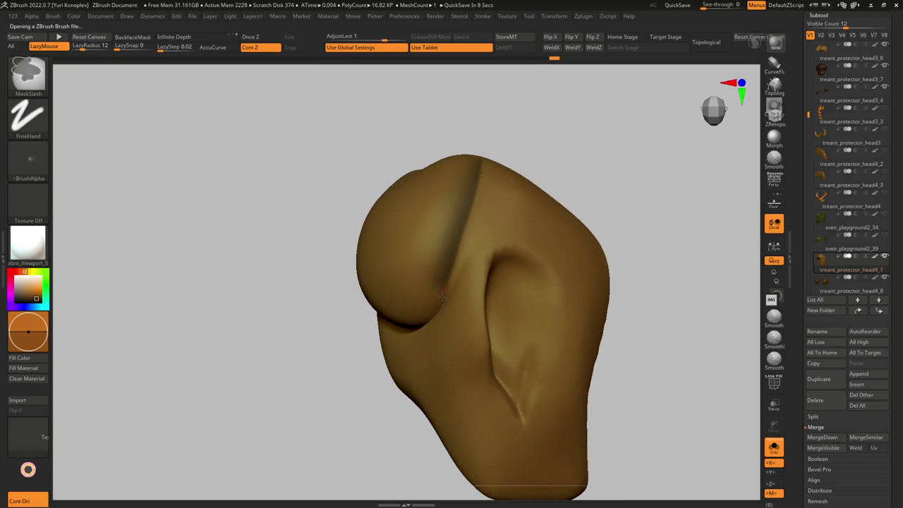
right_click_drag(405, 327, 433, 202)
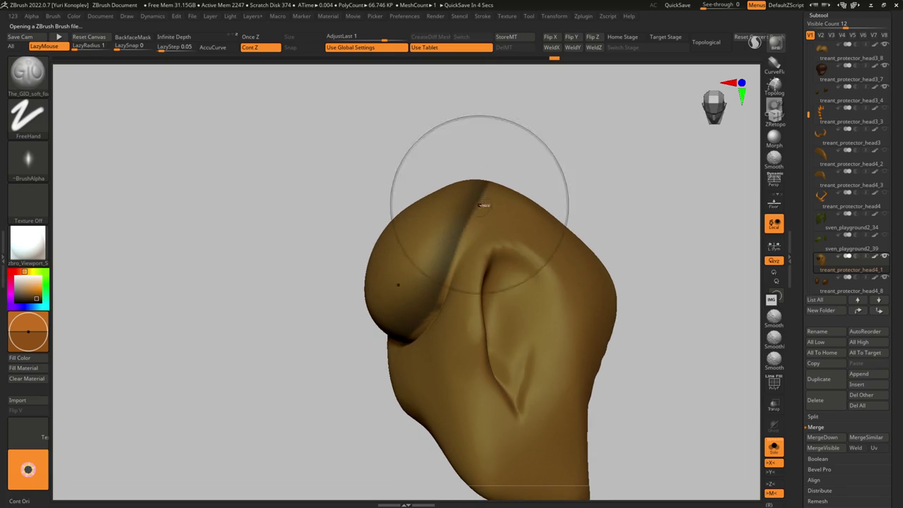
left_click_drag(438, 285, 486, 201, "shift")
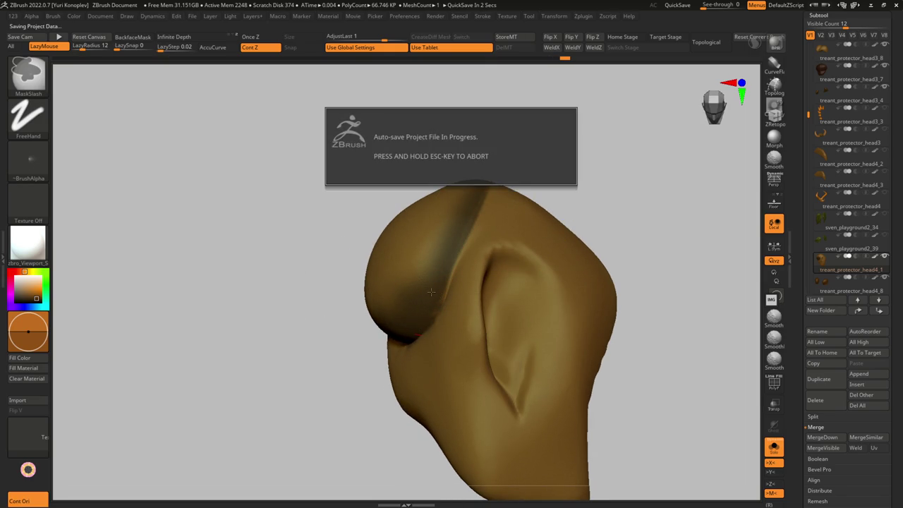
mouse_move(484, 250)
right_mouse_down()
mouse_move(484, 272)
mouse_move(472, 277)
right_mouse_up()
key("ctrl+d")
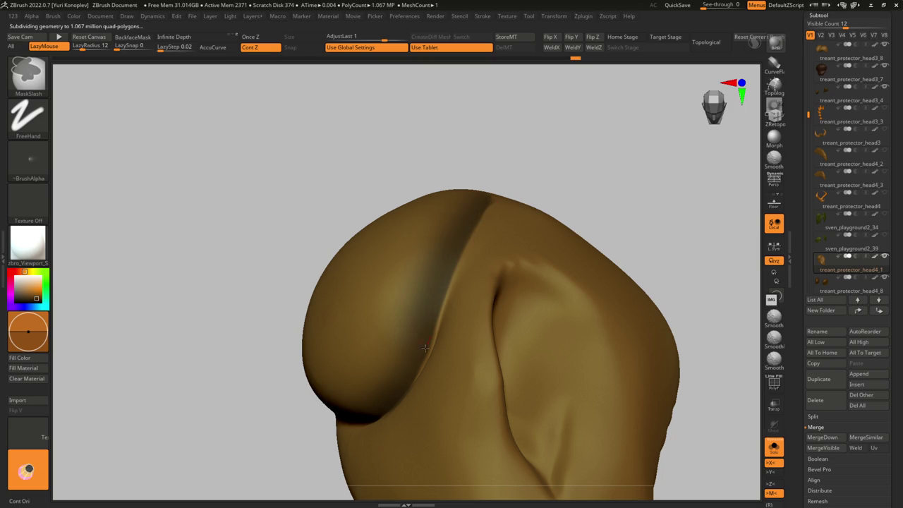
Step: Mask the eyelid dome's edges, inflate the unmasked dome, and bring the full head back into view
right_click_drag(377, 374, 383, 362)
left_click_drag(383, 363, 415, 346, "ctrl")
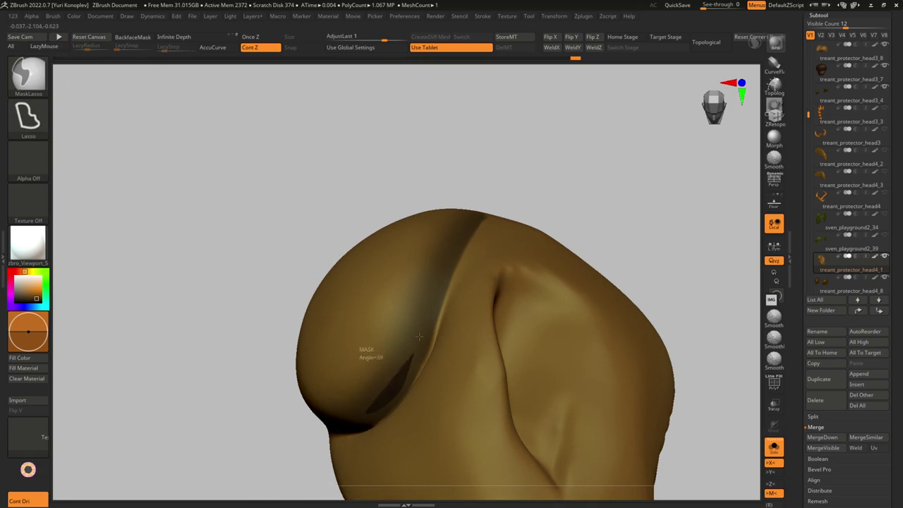
left_click_drag(489, 180, 296, 324, "ctrl")
mouse_move(487, 211)
left_mouse_down("ctrl+alt")
mouse_move(532, 161)
mouse_move(474, 239)
left_mouse_up("ctrl+alt")
right_click_drag(466, 268, 447, 323)
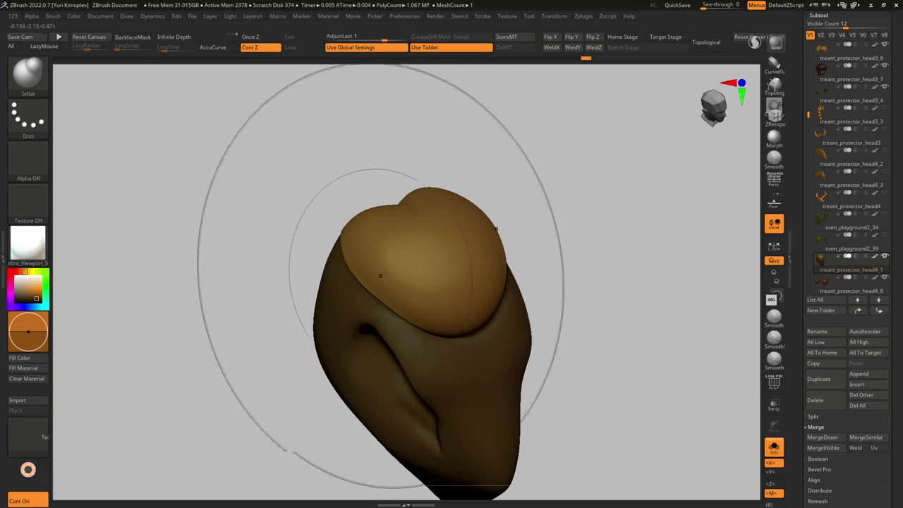
mouse_move(454, 263)
right_mouse_down()
mouse_move(526, 205)
mouse_move(460, 167)
mouse_move(453, 193)
mouse_move(511, 159)
right_mouse_up()
mouse_move(445, 215)
right_mouse_down()
mouse_move(498, 183)
mouse_move(459, 257)
right_mouse_up()
key("s")
key("shift")
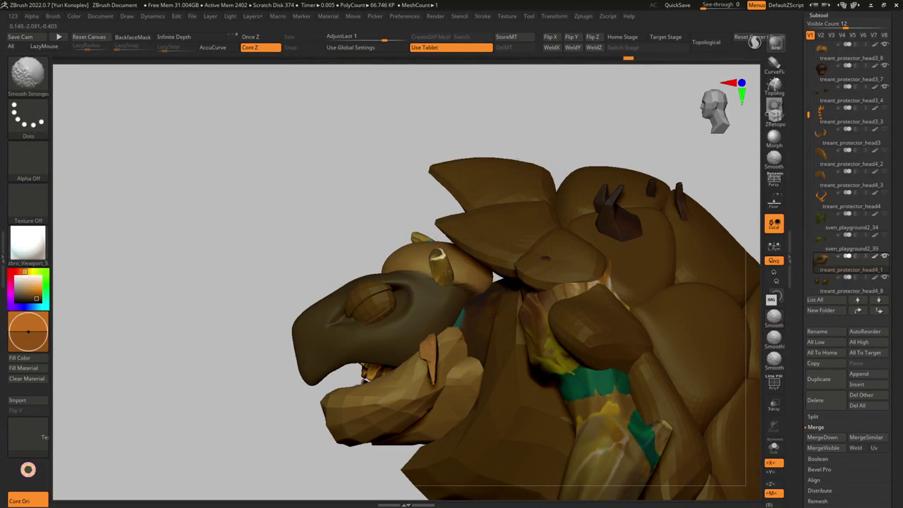
right_click_drag(437, 301, 447, 283)
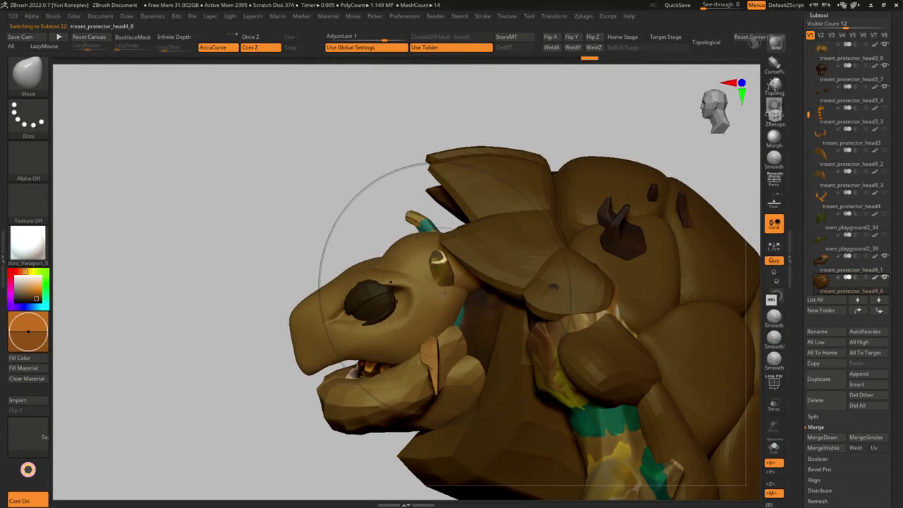
left_click(447, 283, "alt")
left_click(446, 283, "alt")
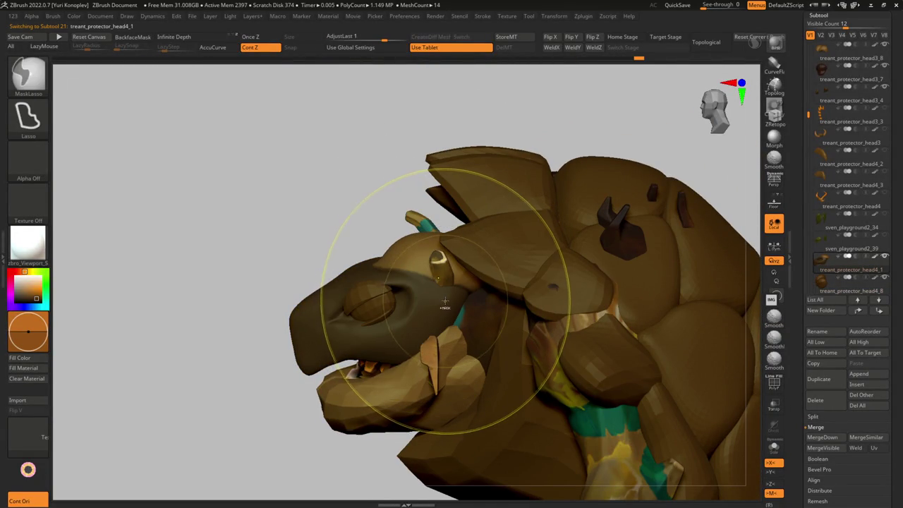
right_click_drag(448, 285, 455, 290)
mouse_move(445, 331)
right_mouse_down()
mouse_move(430, 346)
mouse_move(443, 345)
mouse_move(422, 349)
mouse_move(423, 339)
mouse_move(451, 332)
mouse_move(452, 268)
right_mouse_up()
key("f")
mouse_move(438, 215)
right_mouse_down()
mouse_move(395, 226)
mouse_move(416, 232)
mouse_move(331, 216)
mouse_move(360, 226)
mouse_move(372, 222)
mouse_move(367, 212)
mouse_move(406, 198)
right_mouse_up()
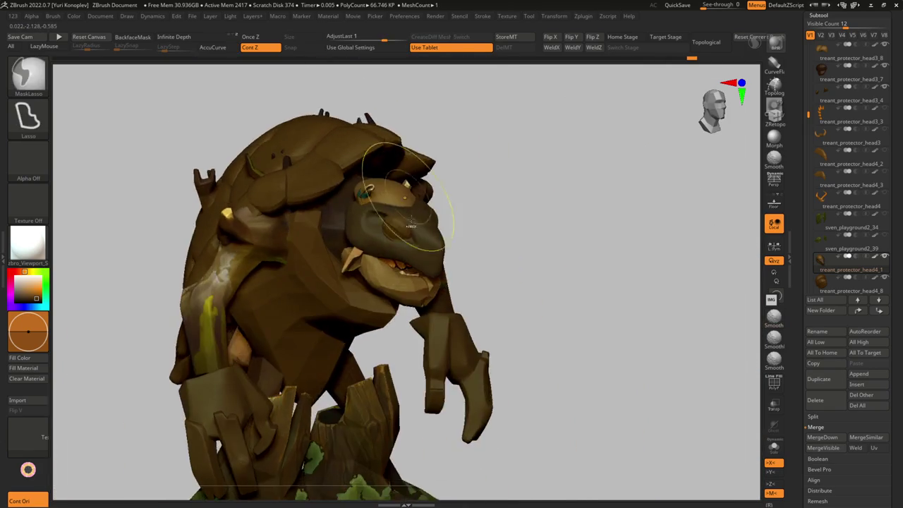
key("b")
key("m")
key("v")
left_click(406, 212, "alt")
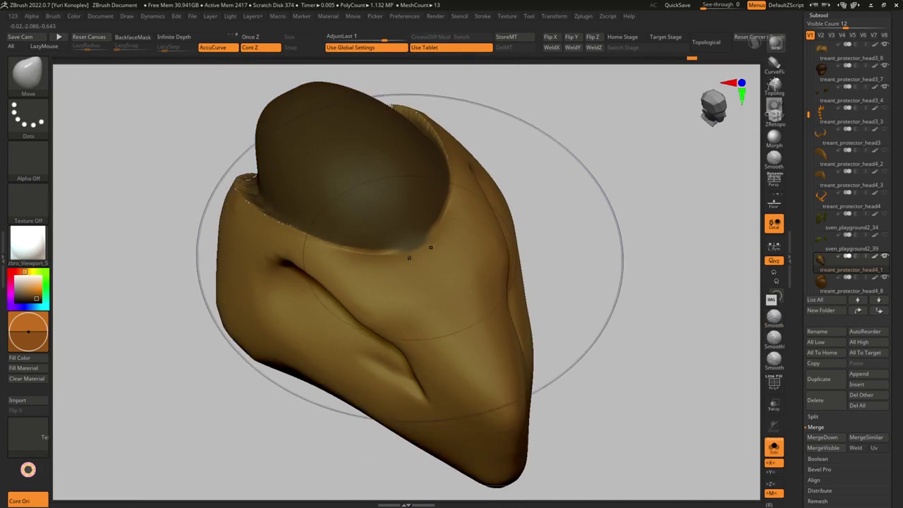
Step: Centre the isolated eyelid piece and ready the Transpose and smoothing tools
mouse_move(408, 258)
right_mouse_down()
mouse_move(378, 242)
mouse_move(305, 233)
right_mouse_up()
key("w")
key("q")
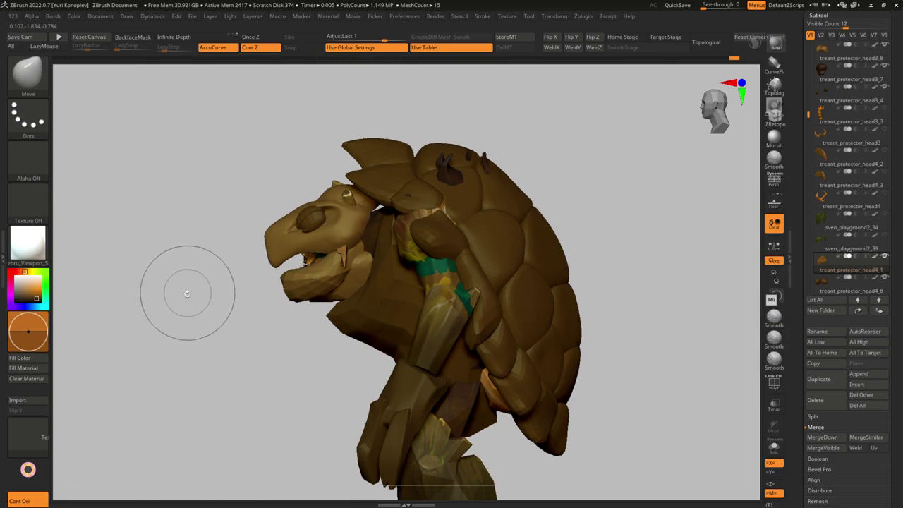
Step: Reposition the eyelid with Transpose, checking its fit from front, side and three-quarter views
scroll(248, 225, "up", 5)
key("w")
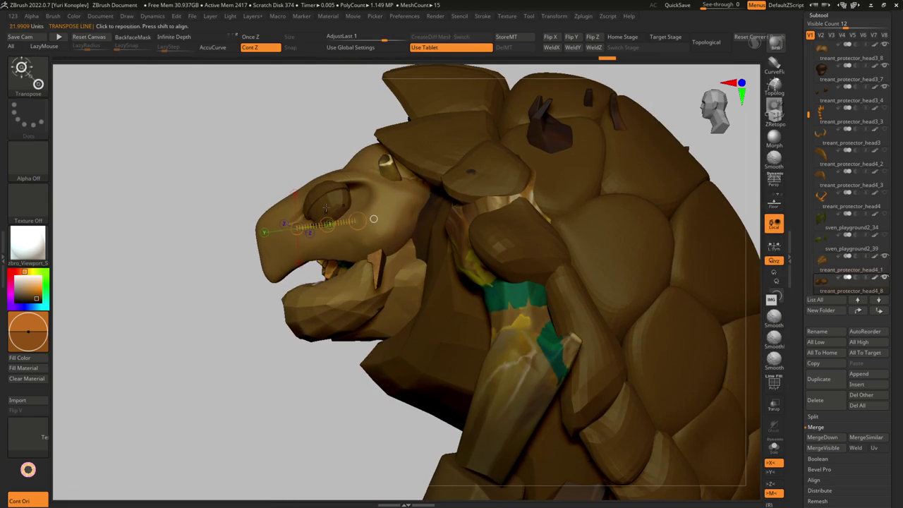
right_click_drag(315, 204, 305, 231)
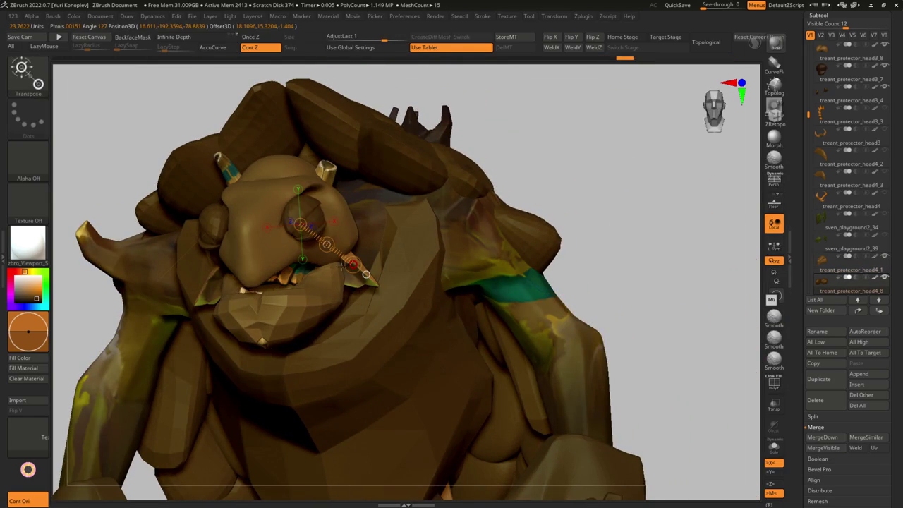
right_click_drag(264, 263, 276, 275, "shift")
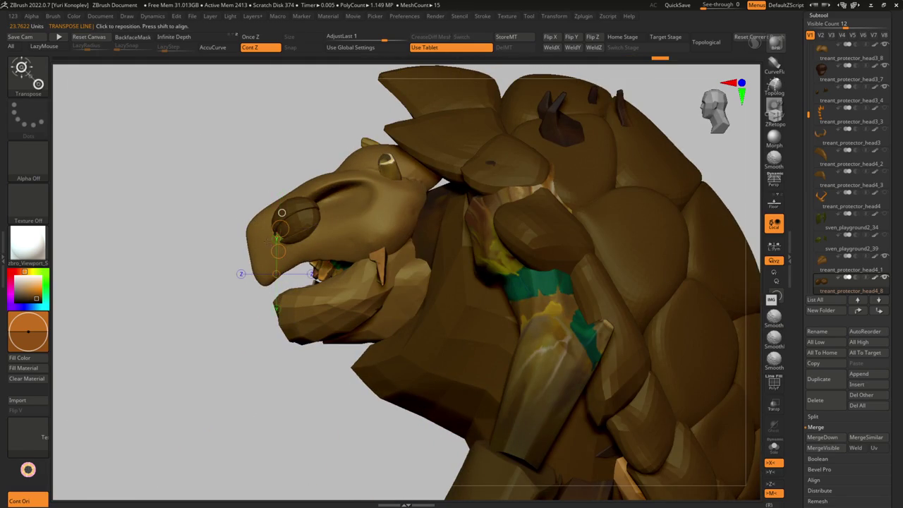
right_click_drag(219, 224, 246, 231)
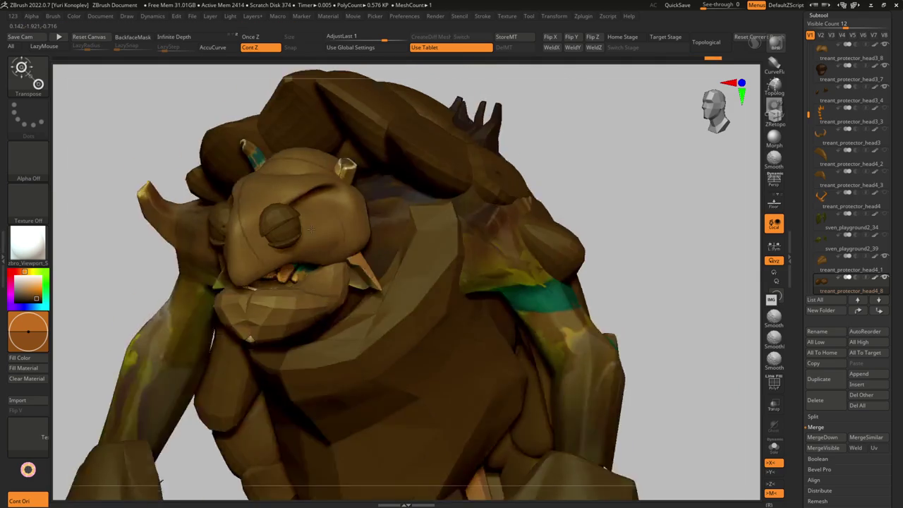
right_click_drag(325, 206, 216, 330, "alt")
right_click_drag(367, 196, 395, 205)
Step: Isolate the upper head shell piece and smooth out the crease on it
key("q")
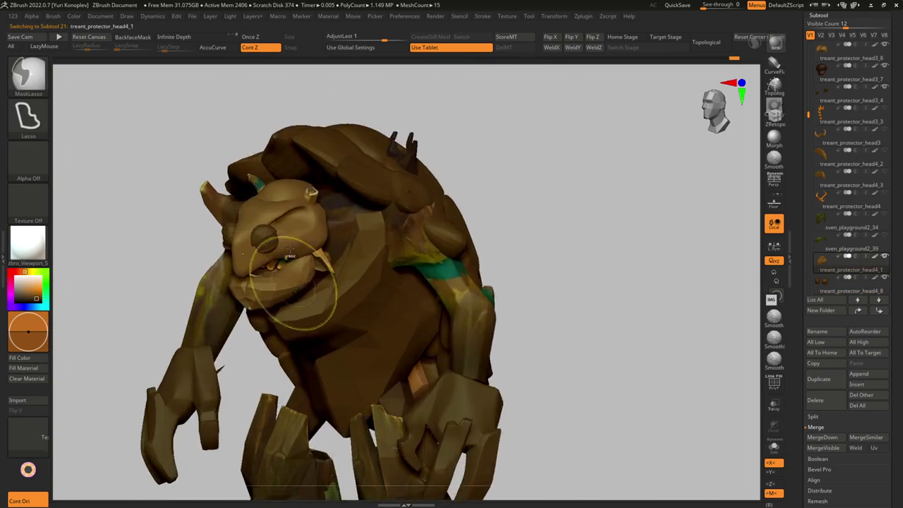
right_click_drag(268, 339, 267, 219, "alt")
key("alt+s")
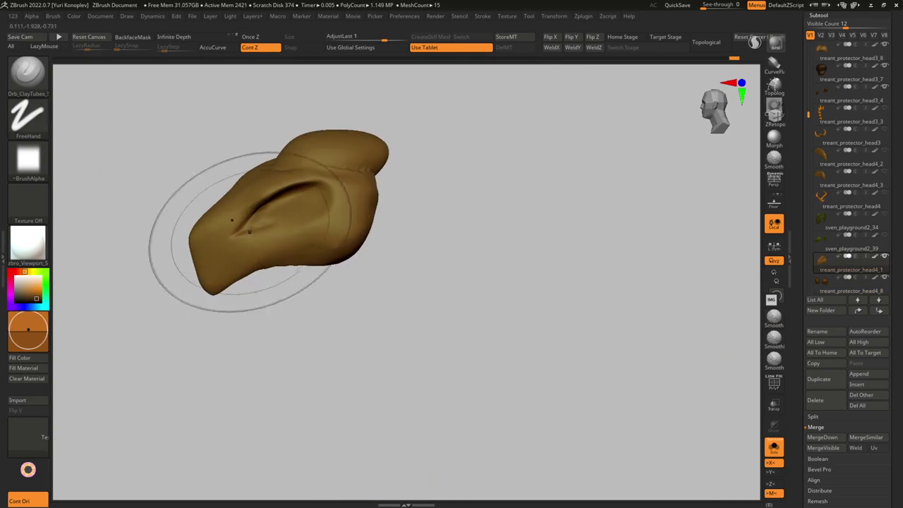
left_click_drag(268, 219, 294, 200, "shift")
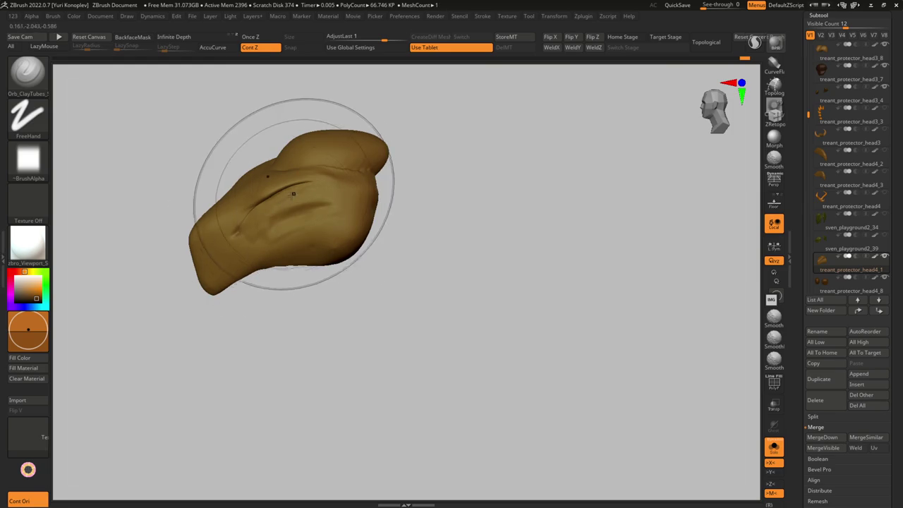
key("shift+f")
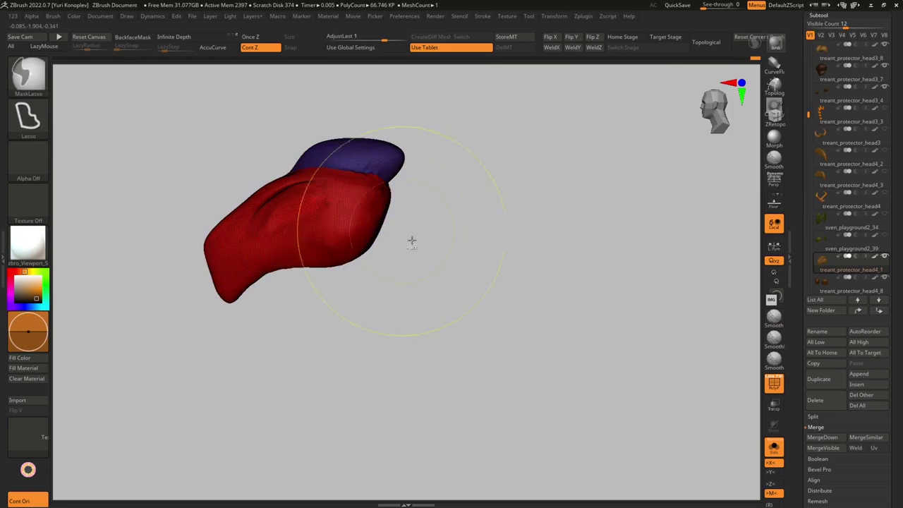
key("g")
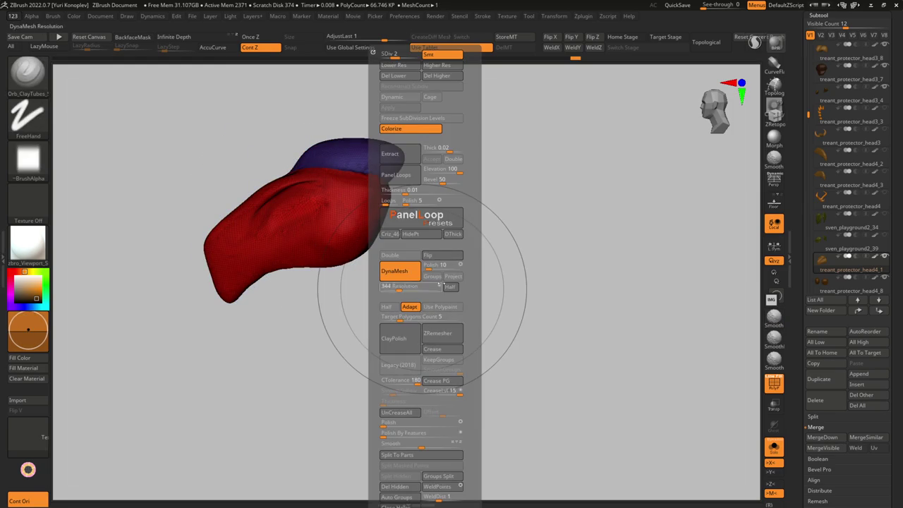
mouse_move(342, 307)
left_mouse_down()
mouse_move(302, 221)
mouse_move(343, 191)
mouse_move(333, 162)
mouse_move(362, 185)
mouse_move(355, 203)
left_mouse_up()
Step: Mask one polygroup of the shell and add a Panel Loops seam along its border
left_click(355, 203, "ctrl")
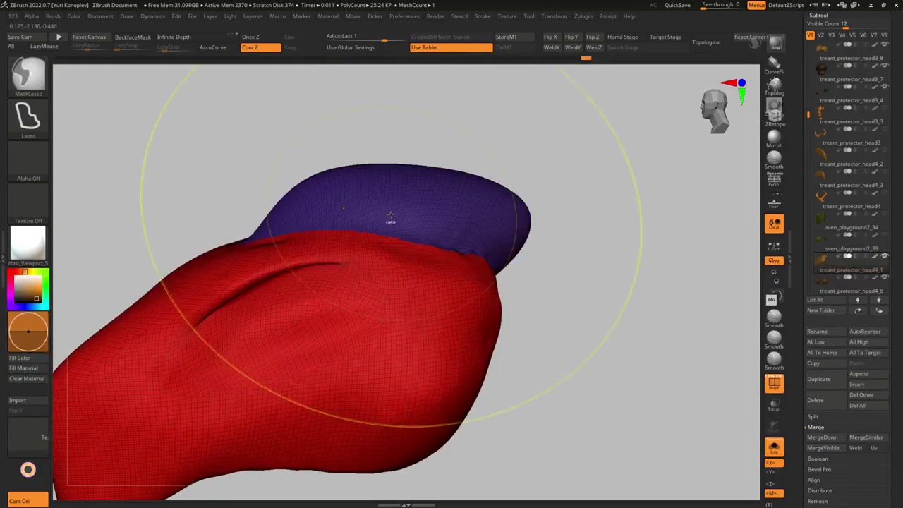
key("shift+f")
key("g")
left_click(427, 238)
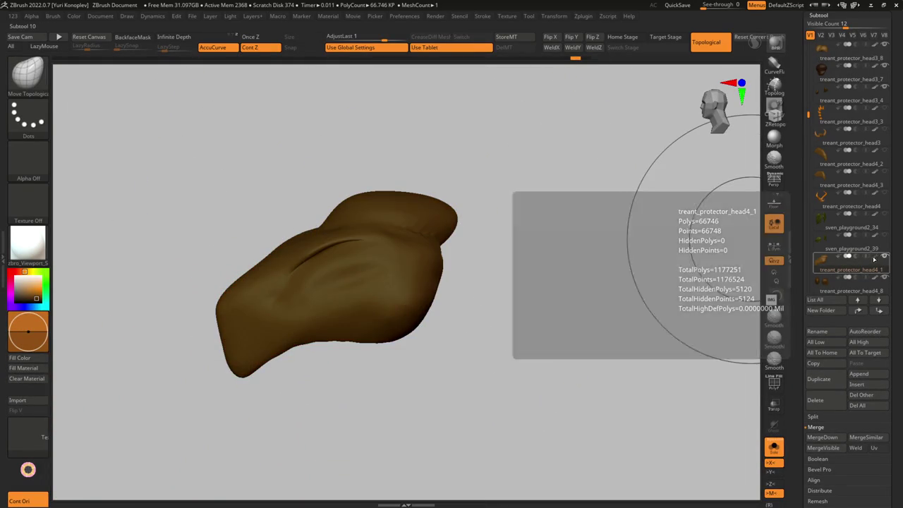
key("shift+f")
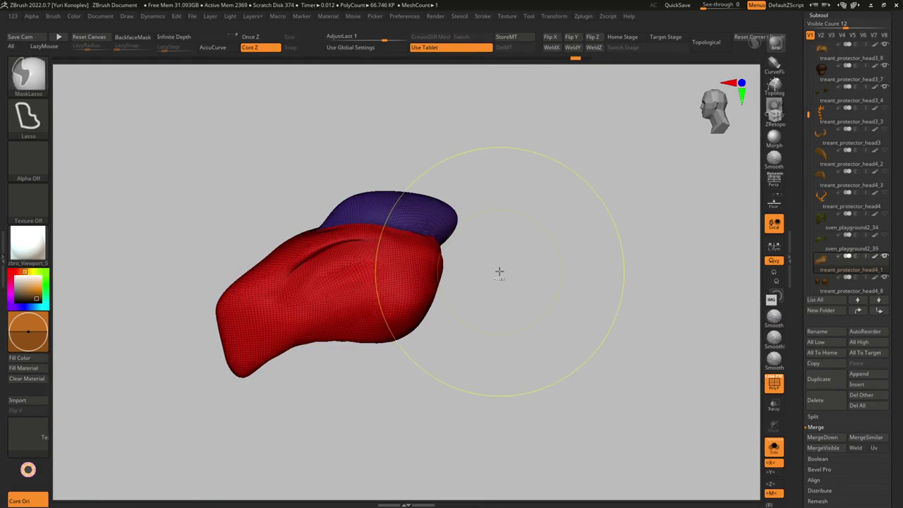
key("g")
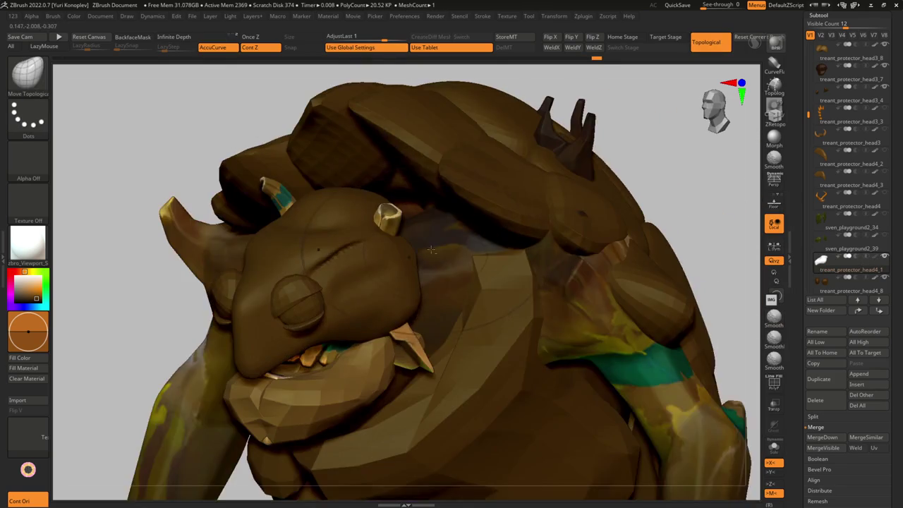
right_click_drag(431, 249, 563, 216, "alt")
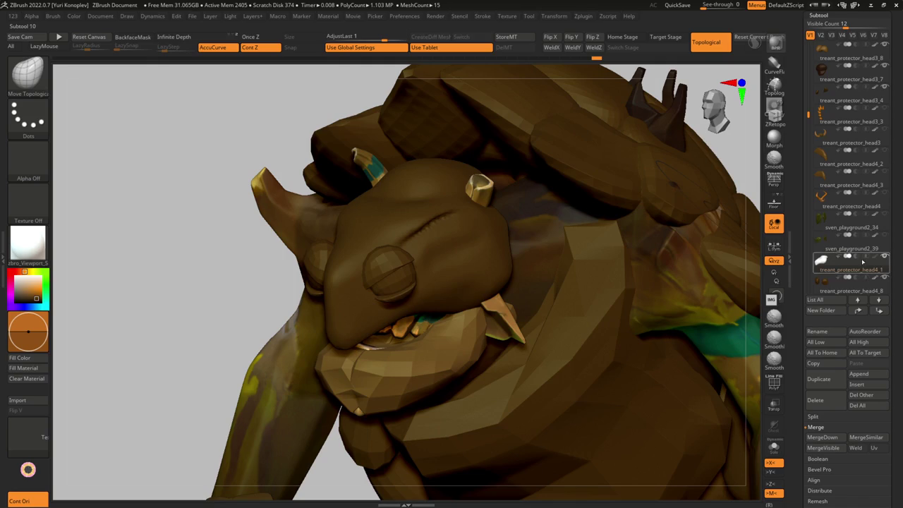
Step: Bring back the full treant, orbit to a frontal head view, and resize the brush
mouse_move(850, 262)
mouse_move(677, 162)
right_mouse_down()
mouse_move(429, 241)
mouse_move(397, 264)
right_mouse_up()
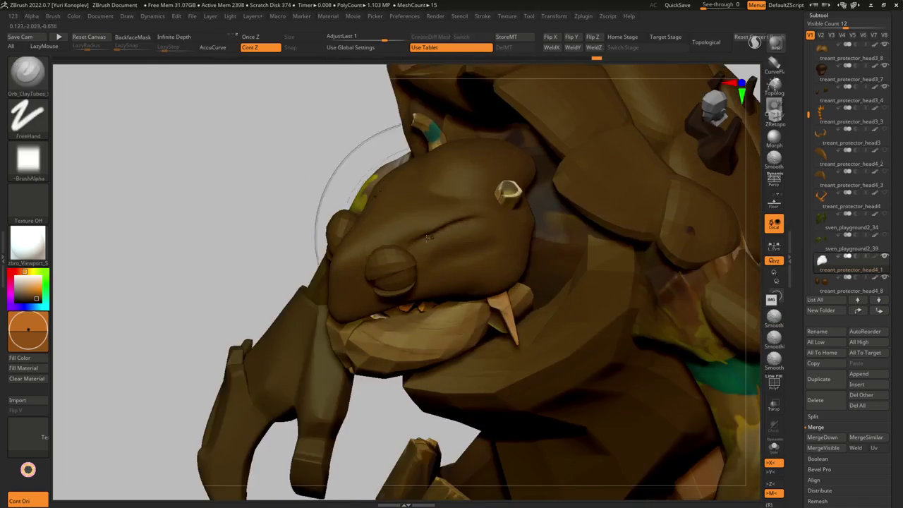
right_click_drag(449, 244, 392, 243)
key("s")
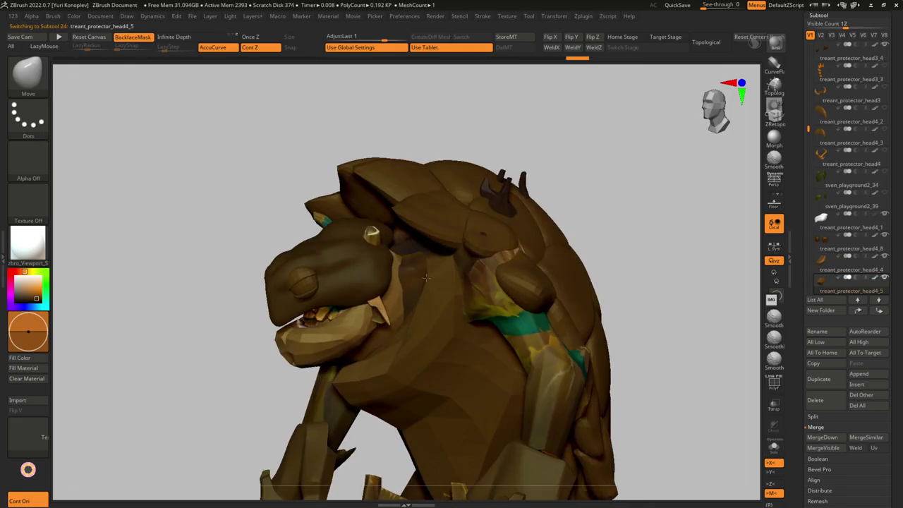
Step: Isolate the small head4_5 piece, DynaMesh it into denser geometry and clear its mask
mouse_move(393, 208)
left_mouse_down()
mouse_move(422, 165)
mouse_move(516, 212)
mouse_move(468, 238)
mouse_move(433, 242)
left_mouse_up()
key("space")
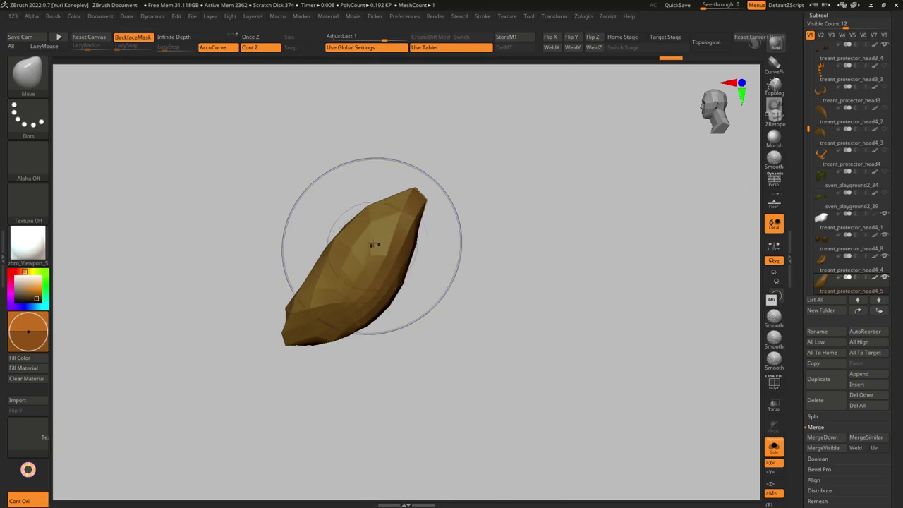
key("space")
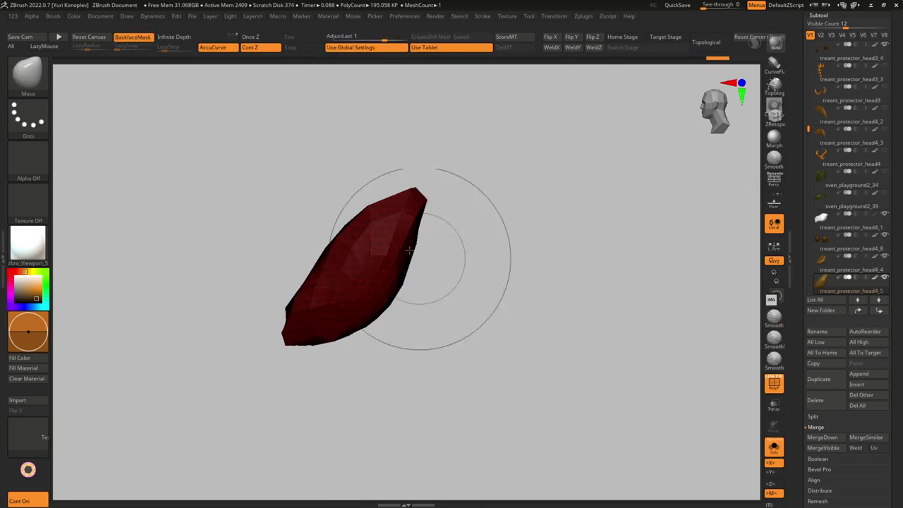
key("ctrl+shift+a")
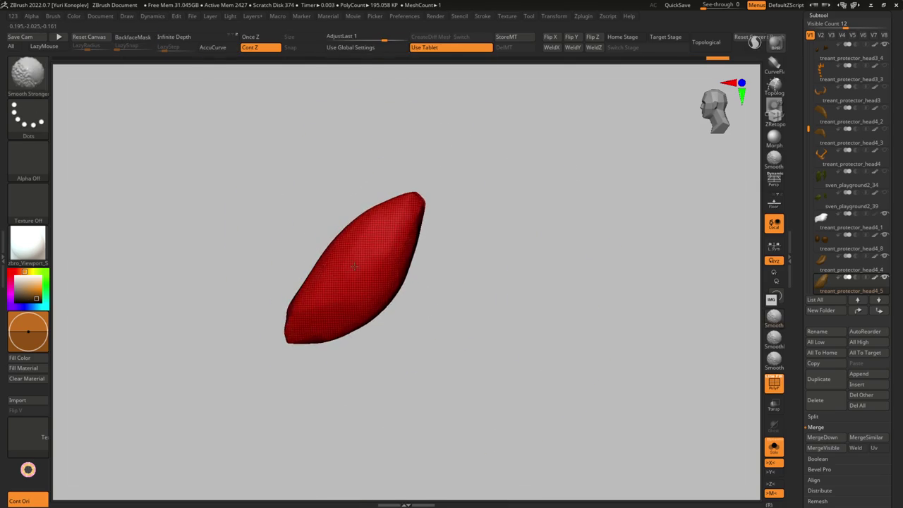
key("shift+f")
Step: Check the remeshed head piece alone and on the full treant from front, side and top
key("alt+s")
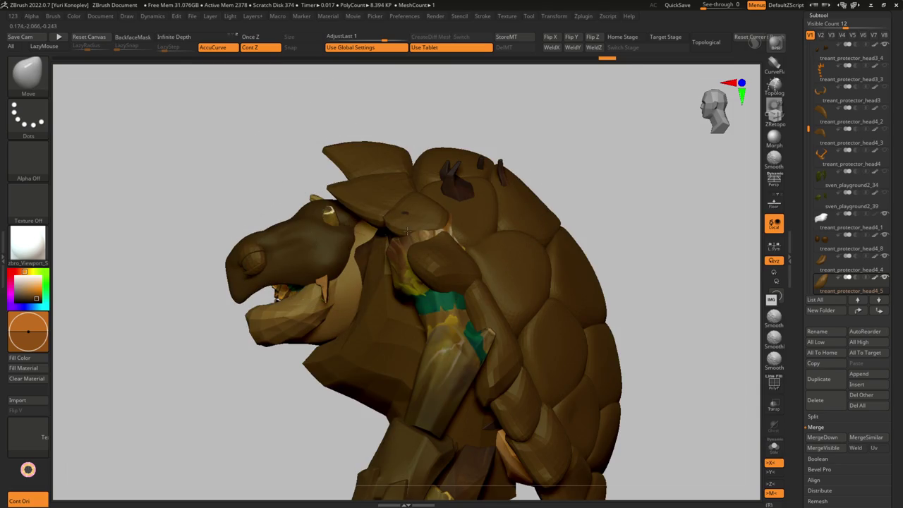
key("alt+s")
mouse_move(373, 240)
right_mouse_down()
mouse_move(383, 203)
mouse_move(341, 179)
right_mouse_up()
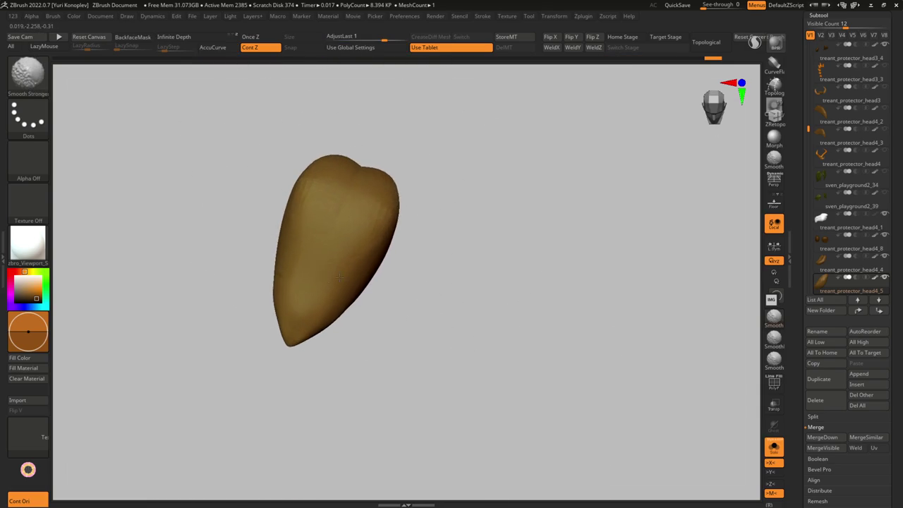
key("alt+s")
mouse_move(424, 242)
right_mouse_down()
mouse_move(371, 213)
mouse_move(389, 218)
right_mouse_up()
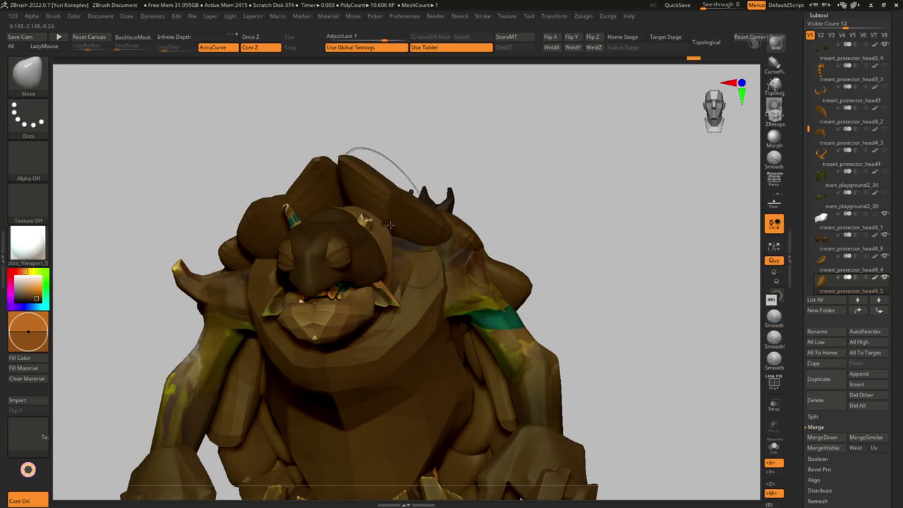
right_click_drag(416, 252, 308, 253)
right_click_drag(298, 309, 279, 223, "shift")
mouse_move(367, 297)
right_mouse_down()
mouse_move(408, 323)
mouse_move(381, 304)
mouse_move(394, 300)
right_mouse_up()
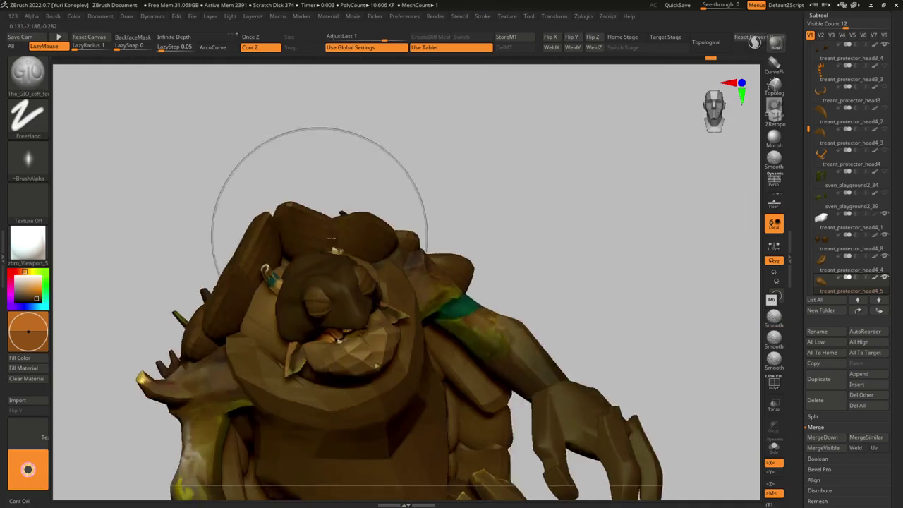
right_click_drag(318, 222, 351, 240)
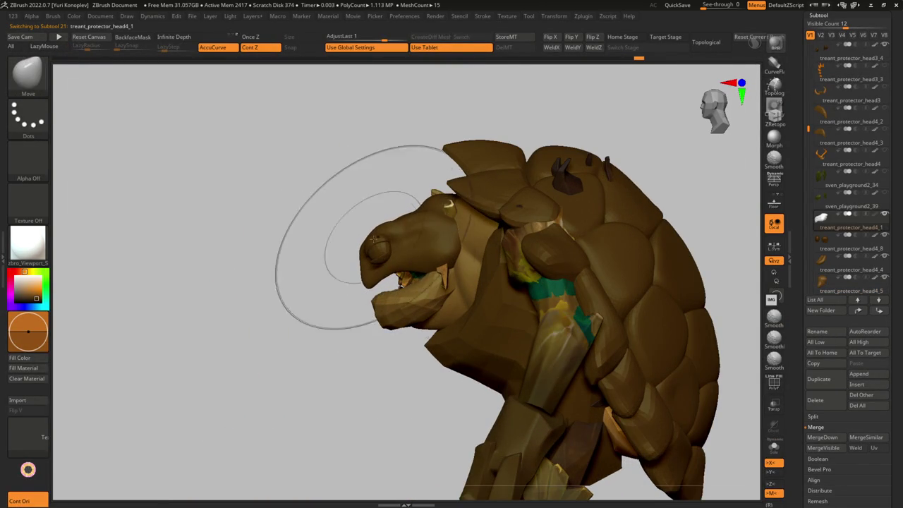
Step: Remesh the head piece with DynaMesh, freezing its subdivision levels first
key("w")
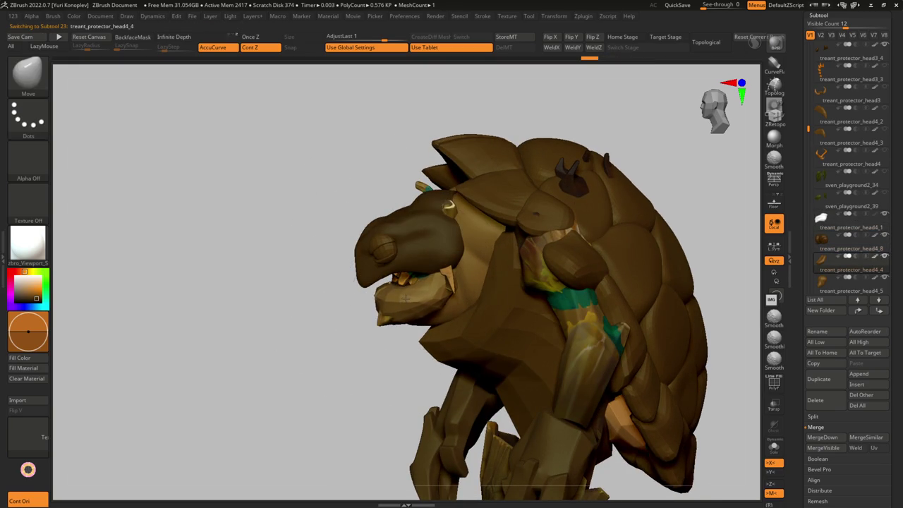
left_click_drag(379, 302, 351, 319)
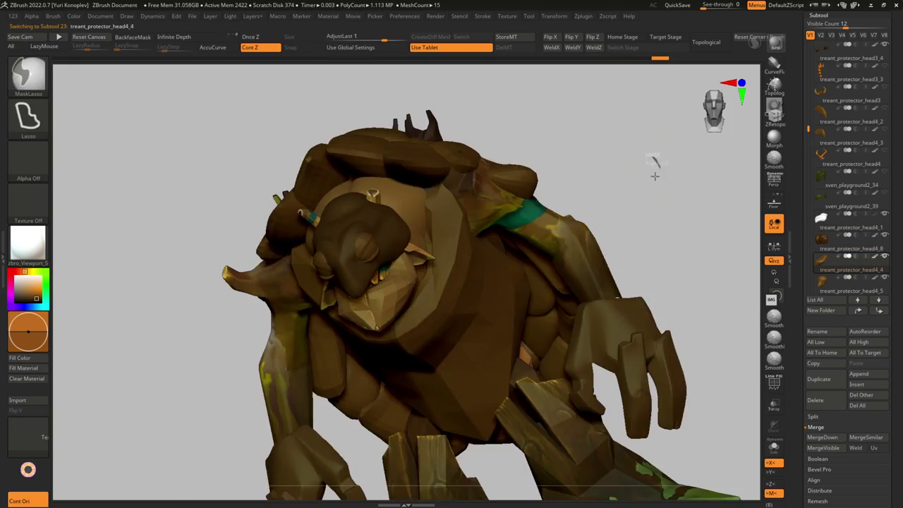
mouse_move(655, 176)
left_mouse_down()
mouse_move(303, 296)
mouse_move(318, 280)
mouse_move(290, 276)
left_mouse_up()
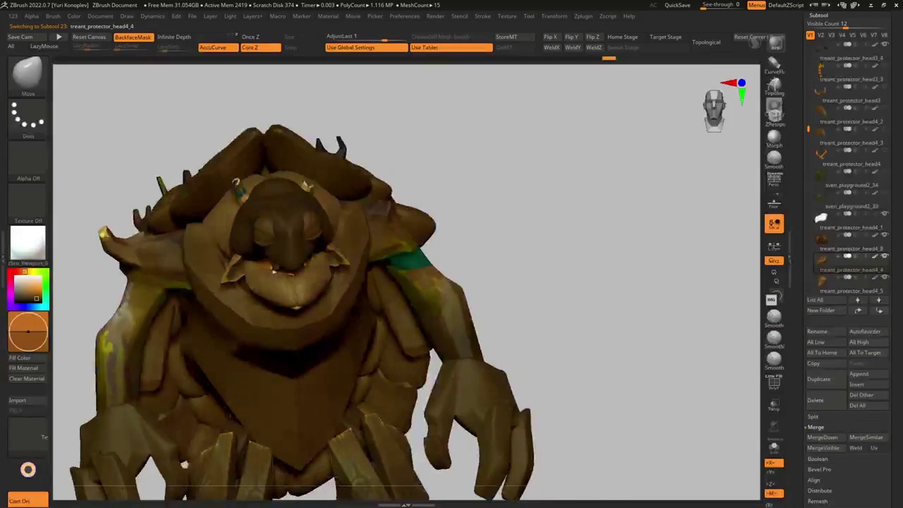
key("g")
left_click(442, 270)
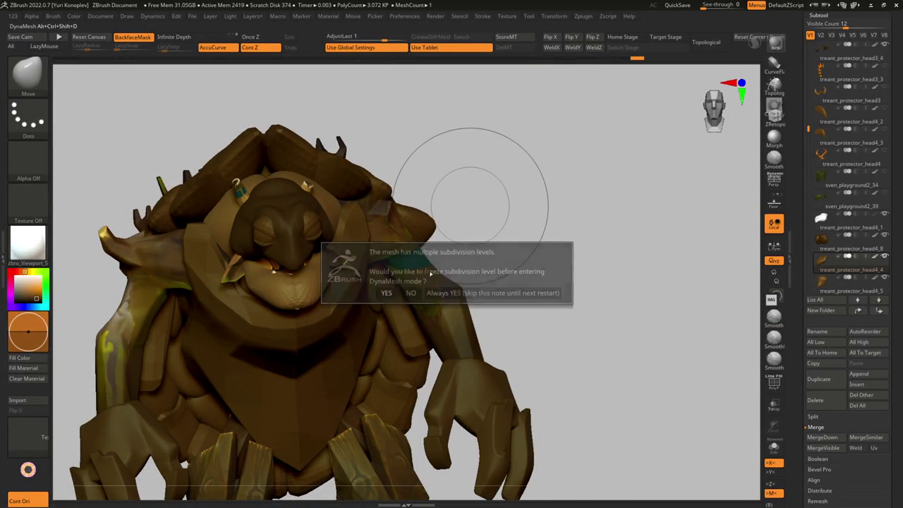
left_click(415, 292)
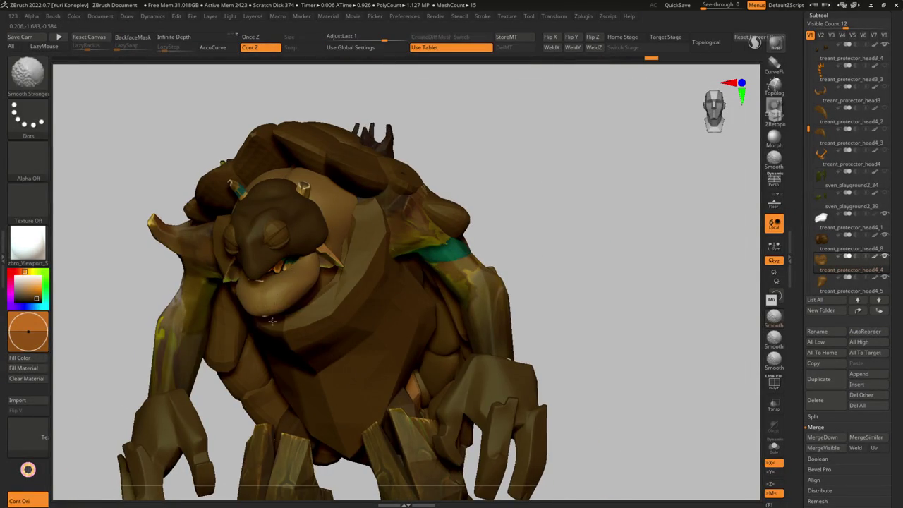
Step: Step through the Treant_pig2 and treant_protector_head4_1 subtools, zooming in on the head
left_click_drag(635, 282, 677, 296)
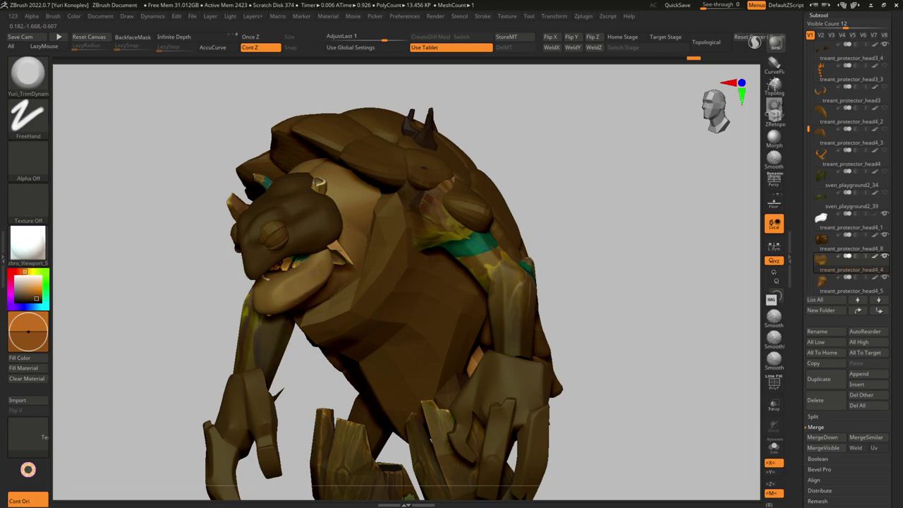
mouse_move(299, 282)
left_mouse_down("shift")
mouse_move(340, 276)
mouse_move(338, 266)
mouse_move(326, 278)
mouse_move(321, 250)
mouse_move(332, 254)
mouse_move(338, 257)
mouse_move(310, 261)
left_mouse_up("shift")
left_click(332, 272, "alt")
left_click(321, 251, "alt")
scroll(338, 257, "down", 3)
scroll(360, 225, "up", 5)
mouse_move(360, 225)
left_mouse_down()
mouse_move(339, 221)
mouse_move(308, 279)
mouse_move(341, 265)
left_mouse_up()
Step: Briefly solo the head, then make treant_protector_head4_5 active with the ClayTubes brush
key("alt+shift+s")
key("alt+shift+s")
key("s")
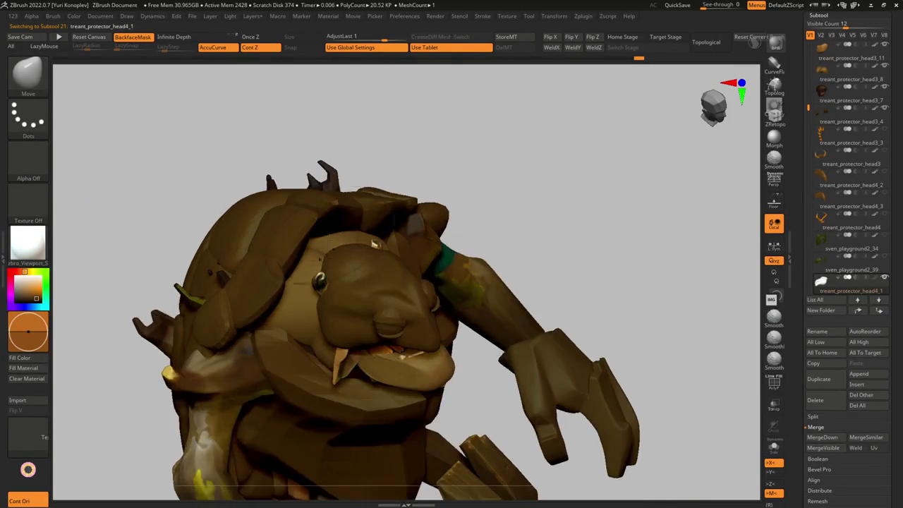
key("s")
left_click(339, 263, "alt")
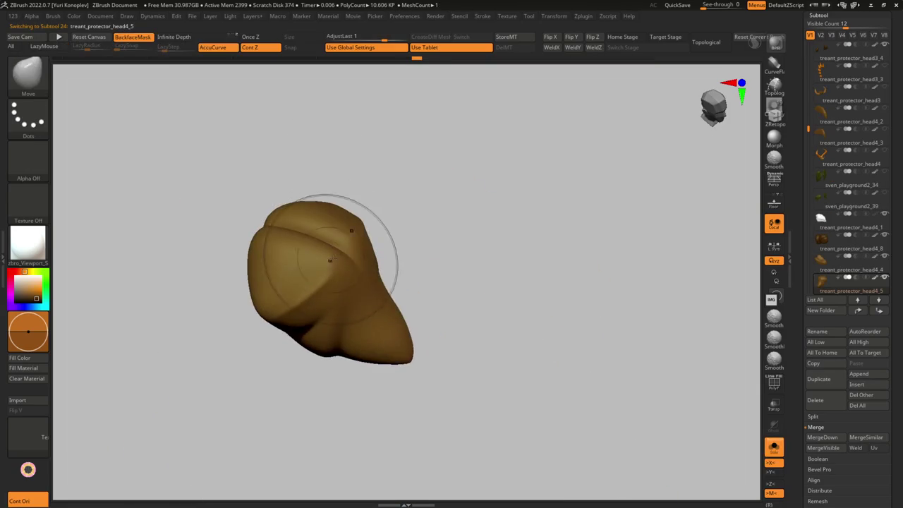
key("b")
key("c")
key("t")
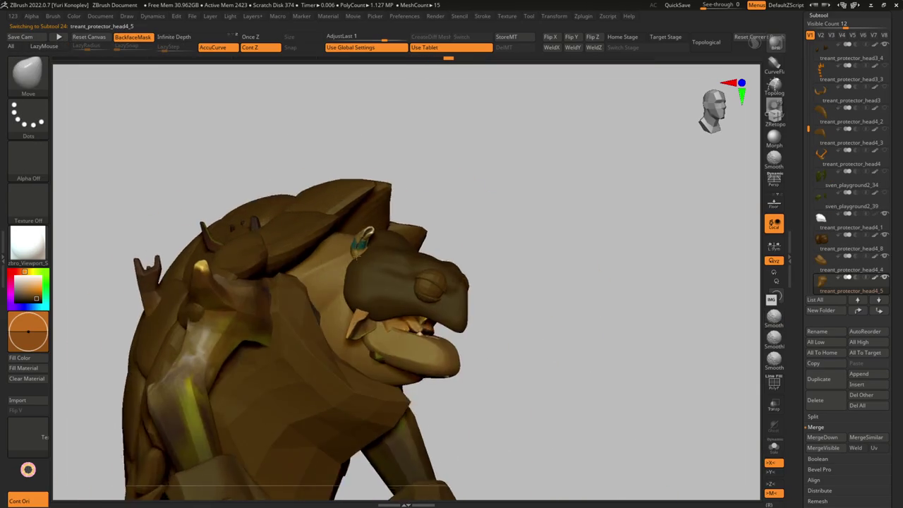
Step: Isolate treant_protector_head4_6 from the front and show its red and blue polygroups
key("Up")
key("Up")
key("Up")
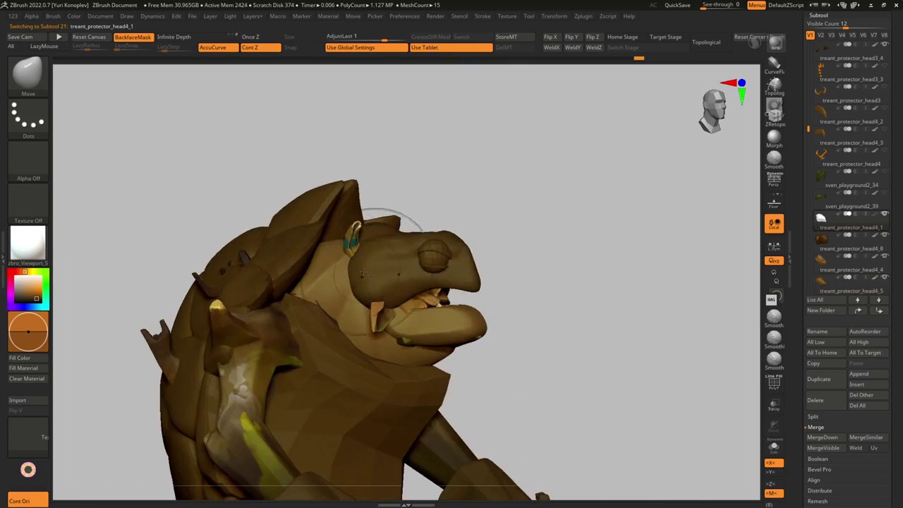
right_click_drag(365, 271, 578, 212)
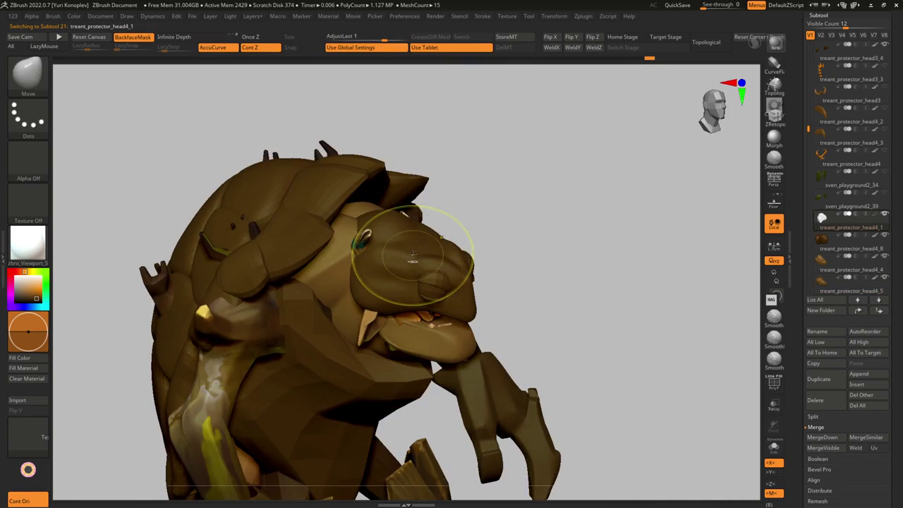
key("ctrl")
left_click(406, 257, "alt")
key("shift+f")
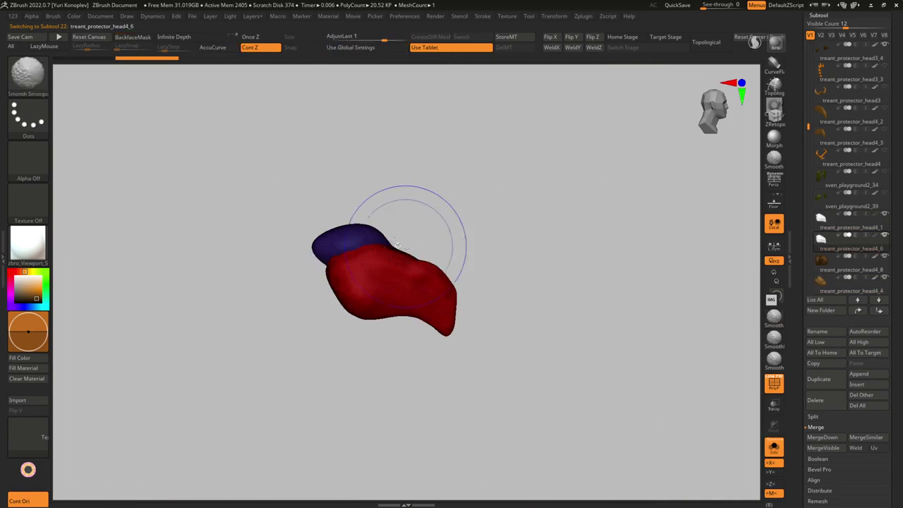
Step: Mask the hood region and split it off as its own piece with Split Hidden
left_click_drag(367, 348, 367, 238, "ctrl+shift")
key("shift+f")
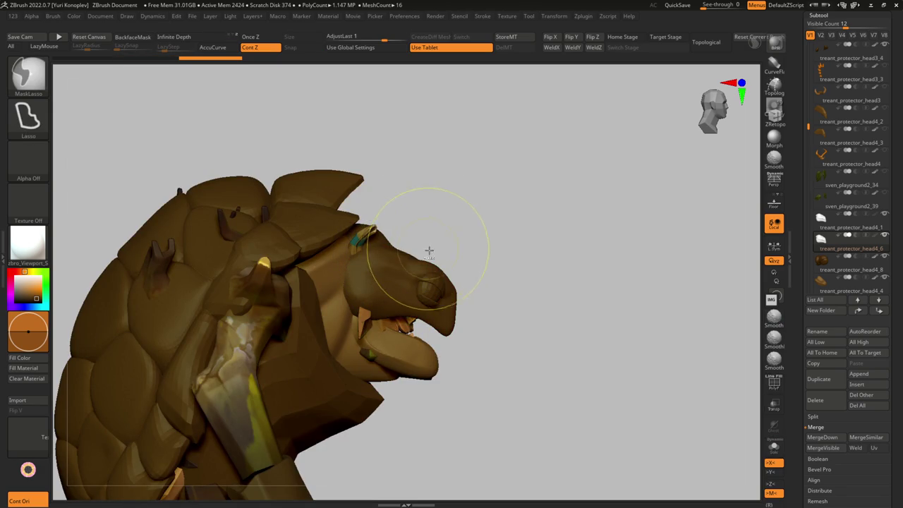
right_click_drag(401, 286, 399, 271)
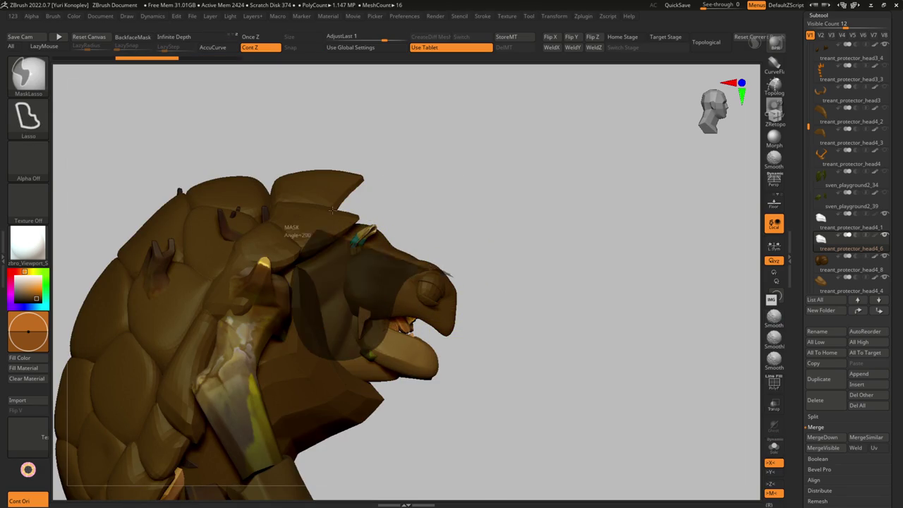
key("g")
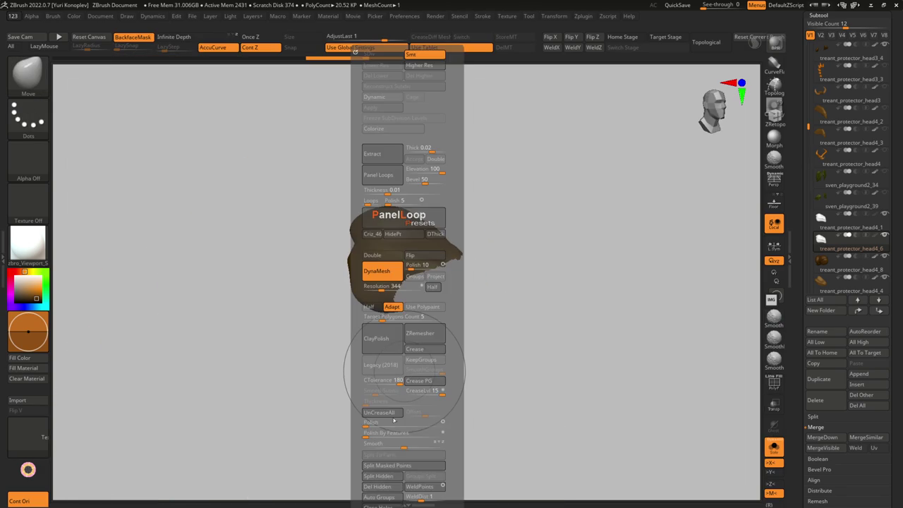
left_click(380, 476)
key("alt+s")
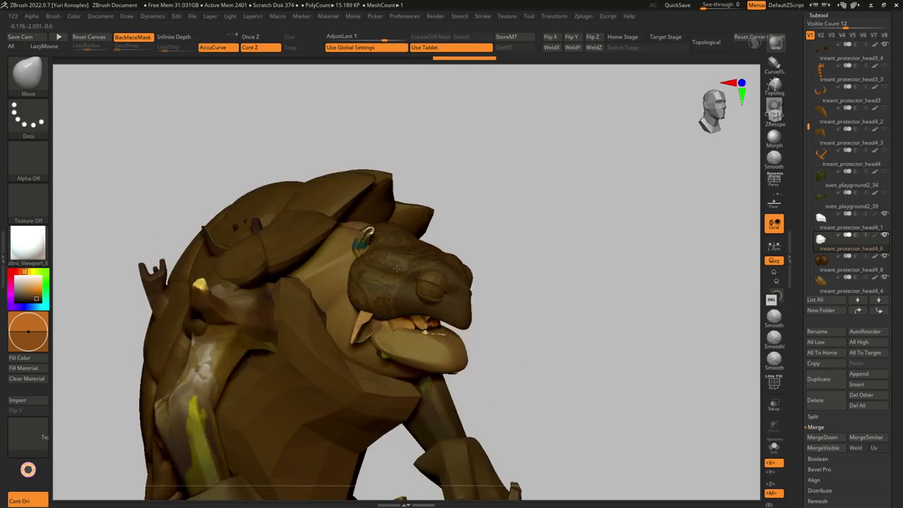
Step: Fill the newly split hood piece with olive green
right_click_drag(365, 347, 354, 360)
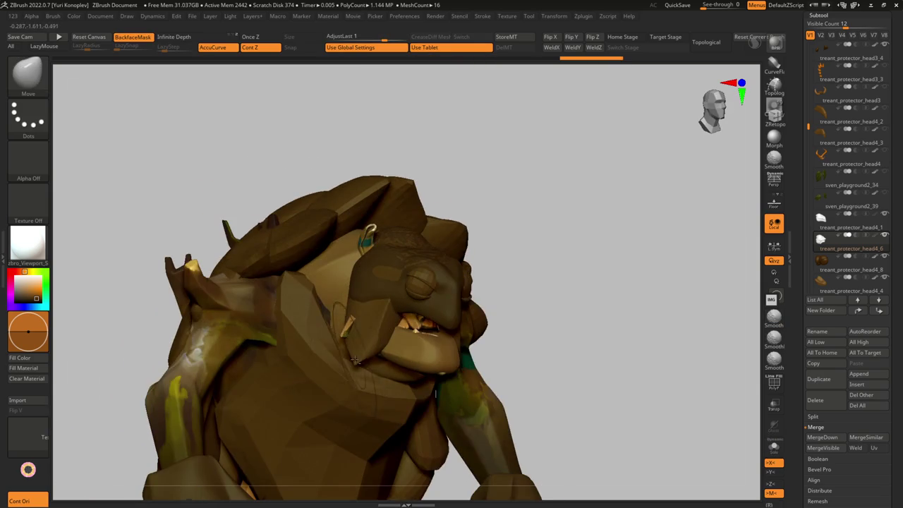
key("w")
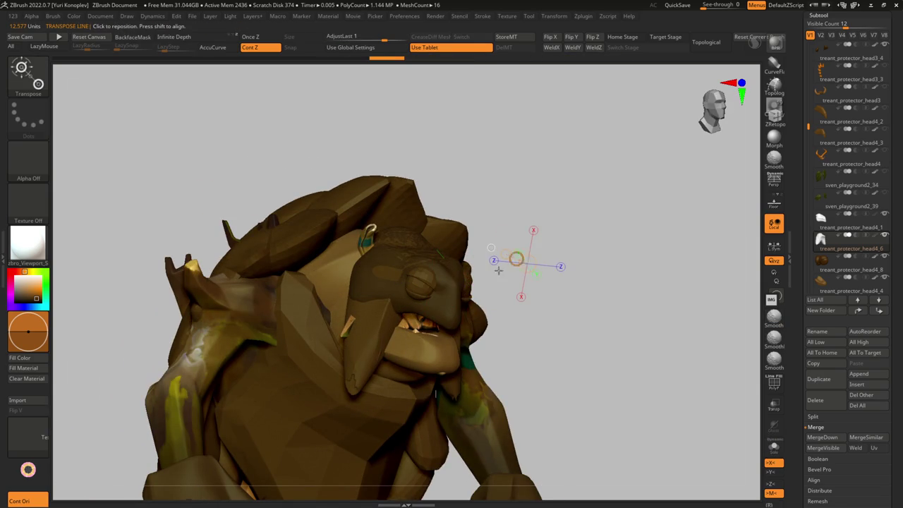
key("q")
mouse_move(436, 393)
right_mouse_down("shift")
mouse_move(397, 268)
mouse_move(453, 272)
mouse_move(550, 346)
right_mouse_up("shift")
key("shift")
mouse_move(439, 262)
right_mouse_down()
mouse_move(414, 207)
mouse_move(437, 270)
mouse_move(382, 264)
mouse_move(406, 205)
mouse_move(437, 231)
mouse_move(561, 234)
right_mouse_up()
key("c")
mouse_move(468, 278)
right_mouse_down()
mouse_move(444, 247)
mouse_move(430, 249)
mouse_move(411, 183)
mouse_move(400, 212)
mouse_move(400, 266)
mouse_move(414, 252)
mouse_move(433, 278)
mouse_move(395, 284)
mouse_move(431, 282)
mouse_move(429, 347)
mouse_move(476, 229)
right_mouse_up()
Step: Pull the treant_protector_head4_6 hood downward with the SnakeHook and Move brushes
left_click(408, 247, "alt")
key("b")
key("s")
key("h")
left_click(402, 261, "alt")
key("b")
key("m")
key("v")
Step: Refine the long hood flap with hPolish, Move and SnakeHook brushes
key("b")
key("h")
key("p")
key("b")
key("m")
key("v")
key("b")
key("s")
key("h")
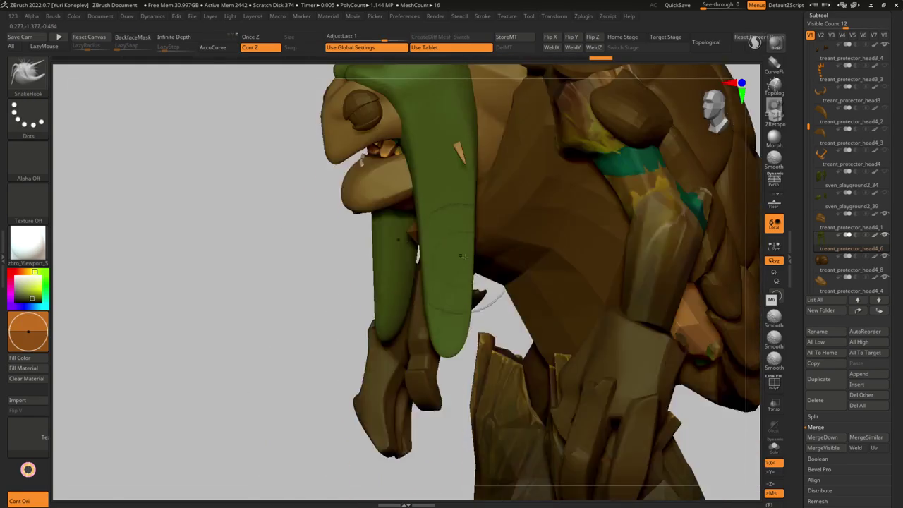
Step: Orbit around the green hood over the turtle head to inspect it from three-quarter angles
mouse_move(476, 303)
right_mouse_down()
mouse_move(444, 180)
mouse_move(418, 220)
mouse_move(413, 201)
mouse_move(373, 195)
mouse_move(408, 232)
mouse_move(381, 254)
mouse_move(405, 323)
right_mouse_up()
key("b")
key("m")
key("v")
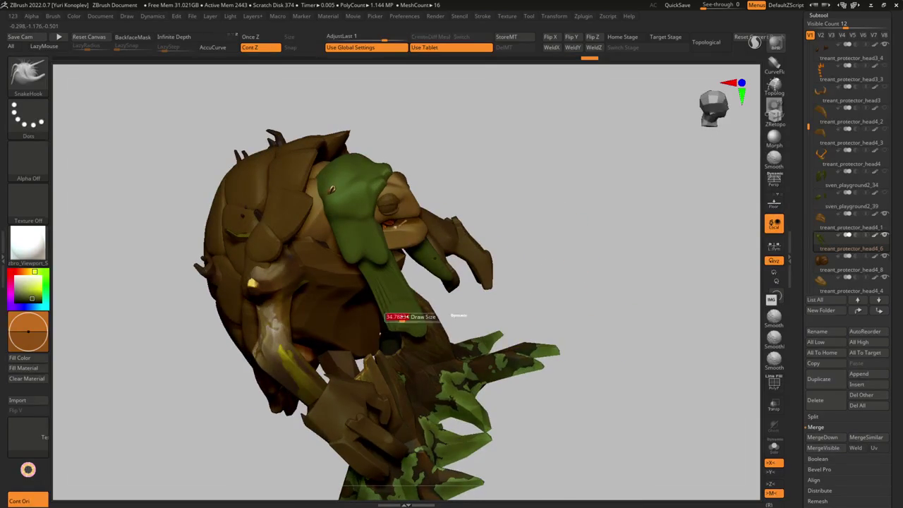
mouse_move(332, 225)
right_mouse_down()
mouse_move(343, 222)
mouse_move(381, 259)
mouse_move(414, 235)
mouse_move(362, 212)
mouse_move(416, 222)
mouse_move(463, 282)
mouse_move(434, 254)
mouse_move(456, 264)
mouse_move(452, 238)
right_mouse_up()
Step: Pick the treant_protector_head1 subtool from the thumbnails and reposition it with Transpose
key("n")
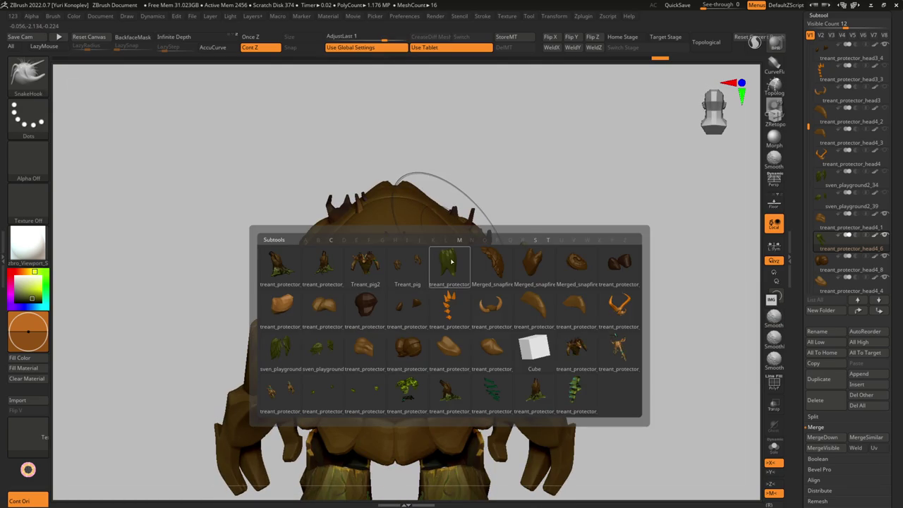
left_click(452, 261)
mouse_move(451, 262)
right_mouse_down()
mouse_move(432, 259)
mouse_move(424, 233)
right_mouse_up()
key("w")
left_click_drag(438, 270, 573, 235)
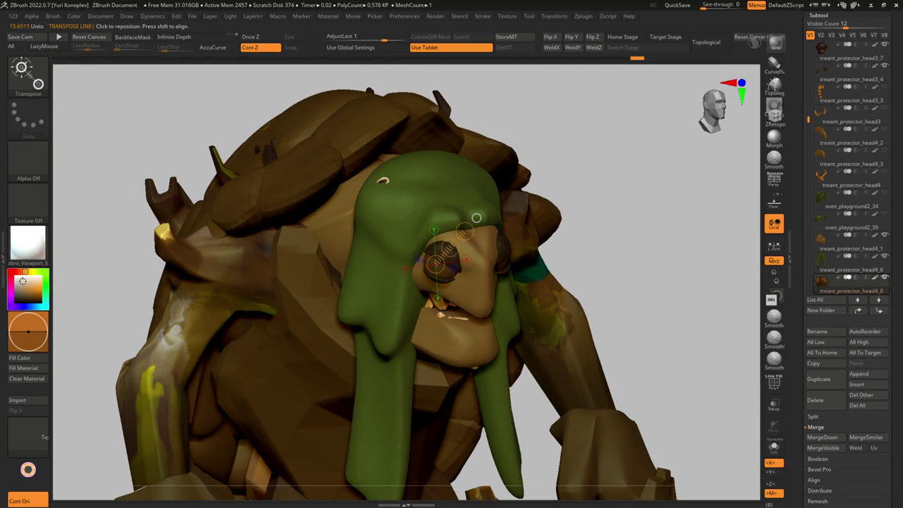
mouse_move(288, 223)
right_mouse_down("ctrl")
mouse_move(403, 274)
mouse_move(400, 208)
mouse_move(436, 247)
mouse_move(395, 240)
mouse_move(328, 248)
mouse_move(214, 296)
mouse_move(165, 371)
right_mouse_up("ctrl")
Step: Refine the nose with Pinch and hPolish, checking it isolated and then with the whole character
key("q")
key("b")
key("h")
key("p")
mouse_move(324, 248)
right_mouse_down()
mouse_move(232, 258)
mouse_move(326, 276)
right_mouse_up()
key("ctrl+shift+s")
mouse_move(319, 193)
right_mouse_down()
mouse_move(296, 212)
mouse_move(329, 185)
mouse_move(395, 190)
mouse_move(339, 212)
mouse_move(348, 217)
right_mouse_up()
Step: Make treant_protector_head4_6 active, frame the head from the front, and ready ClayTubes
key("b")
key("m")
key("v")
left_click(339, 212, "alt")
key("s")
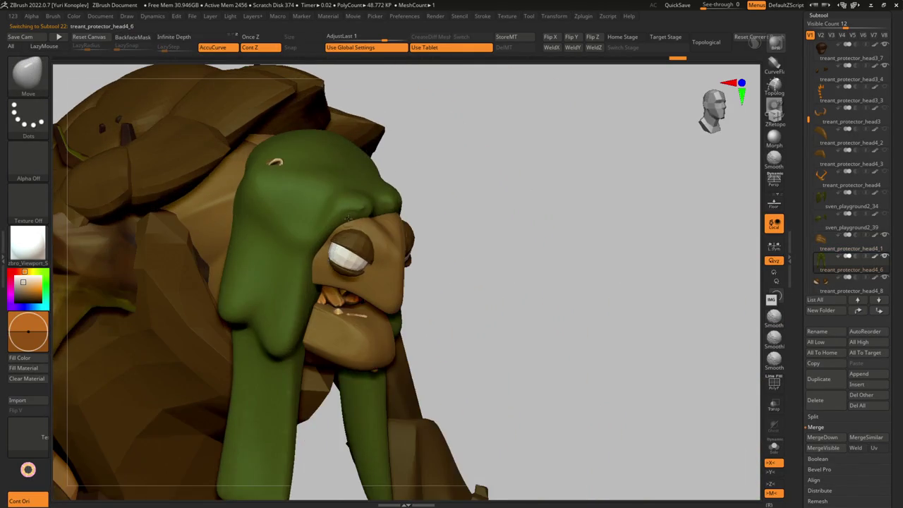
right_click_drag(395, 284, 397, 325, "ctrl")
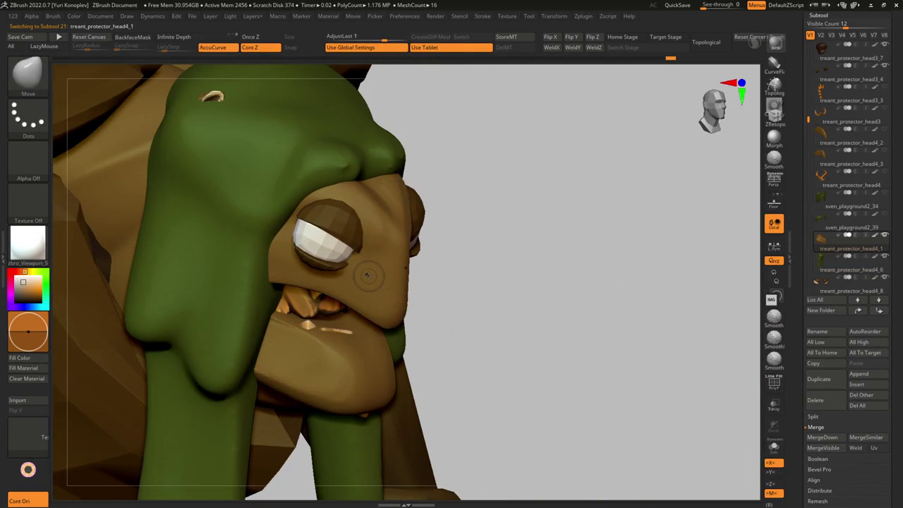
right_click_drag(480, 247, 388, 283)
key("b")
key("c")
key("t")
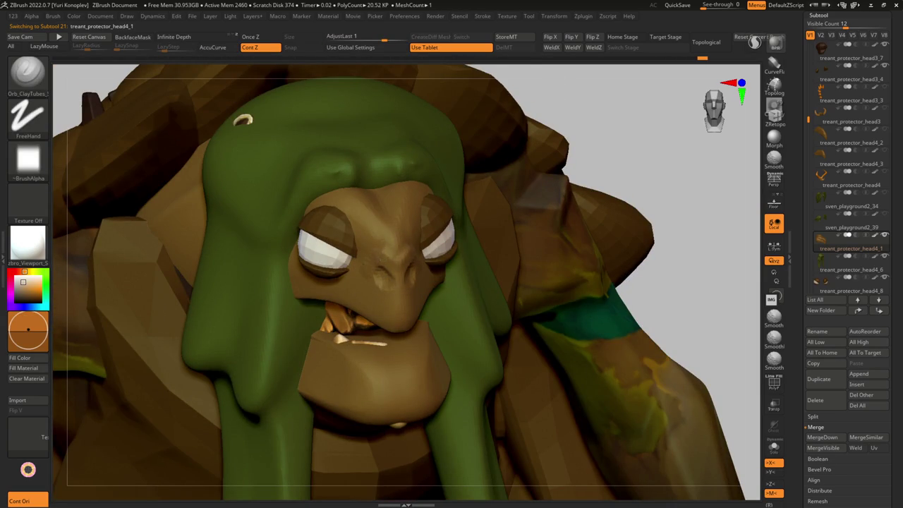
Step: Sculpt soft creases into the nose, then build up the isolated green hood with clay strokes
mouse_move(387, 258)
right_mouse_down("ctrl")
mouse_move(396, 233)
mouse_move(452, 244)
mouse_move(329, 271)
right_mouse_up("ctrl")
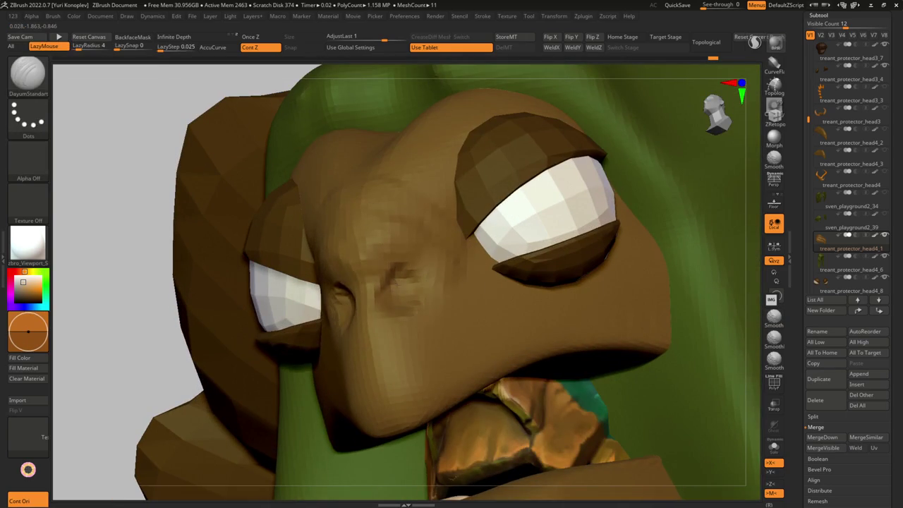
key("1")
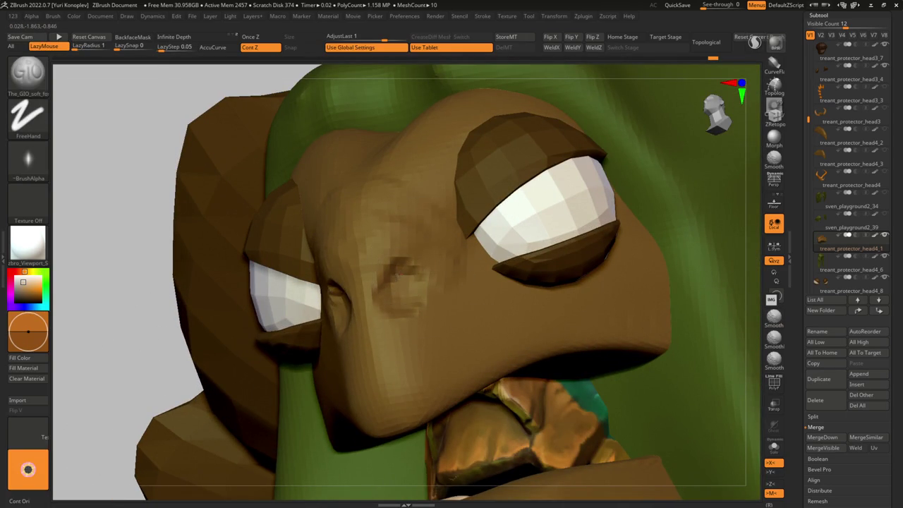
key("2")
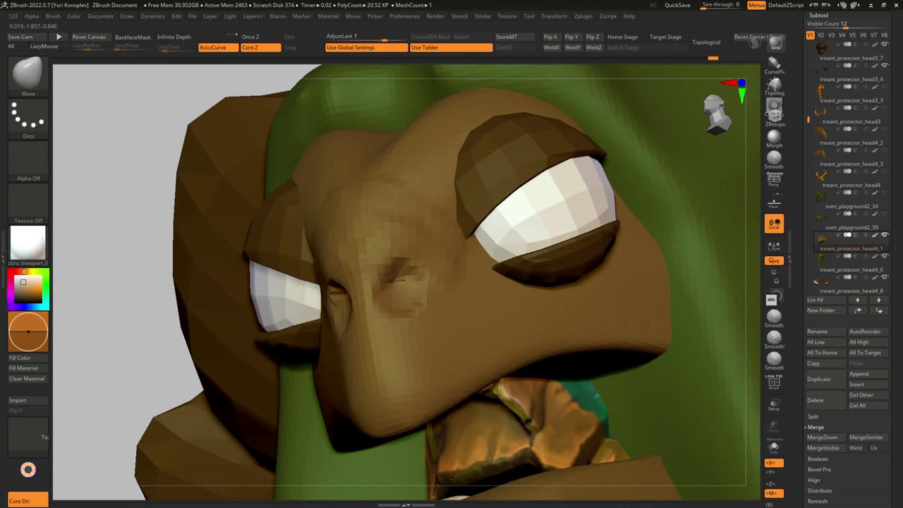
mouse_move(397, 272)
right_mouse_down("ctrl")
mouse_move(424, 212)
mouse_move(381, 304)
mouse_move(338, 299)
mouse_move(345, 305)
mouse_move(353, 282)
right_mouse_up("ctrl")
left_click(375, 300, "alt")
key("1")
key("ctrl+shift+s")
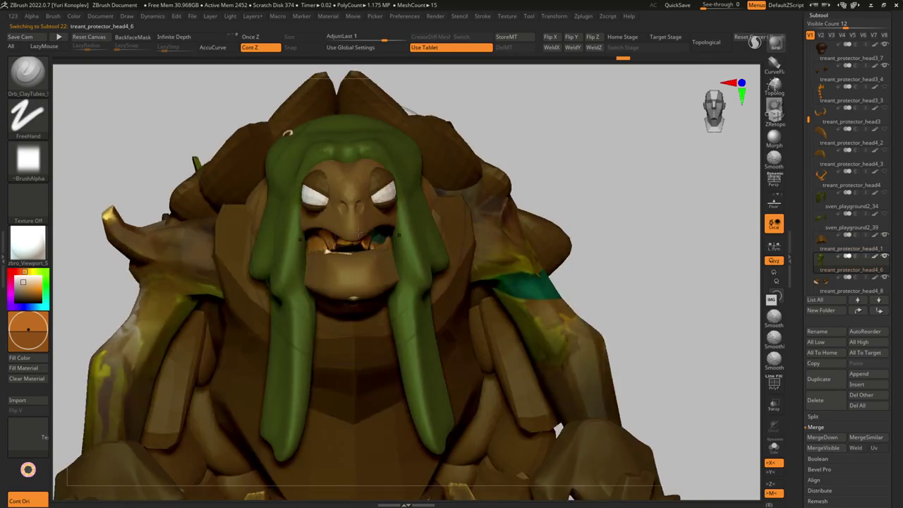
mouse_move(359, 233)
right_mouse_down()
mouse_move(413, 262)
mouse_move(359, 217)
mouse_move(344, 239)
right_mouse_up()
Step: Adjust treant_protector_head4_1 with Transpose, then make the Treant_pig body part active
left_click(381, 211, "alt")
key("w")
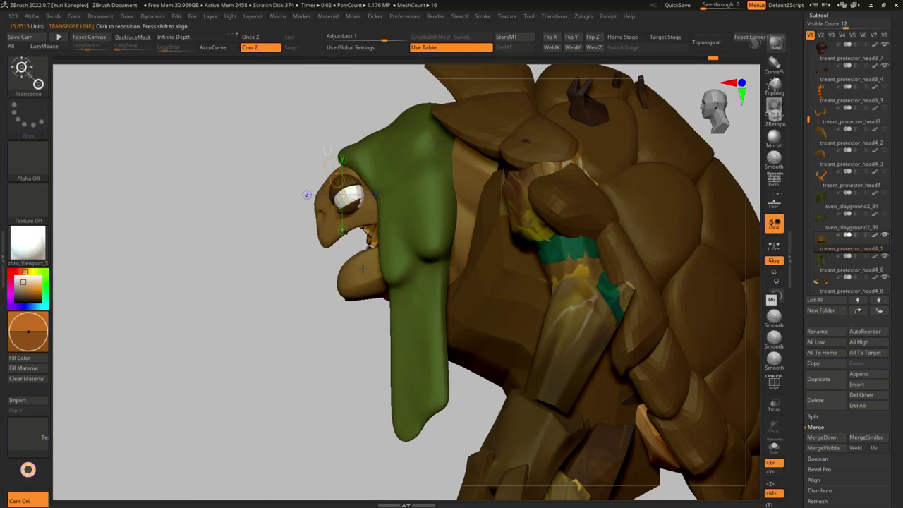
left_click(369, 262)
key("Escape")
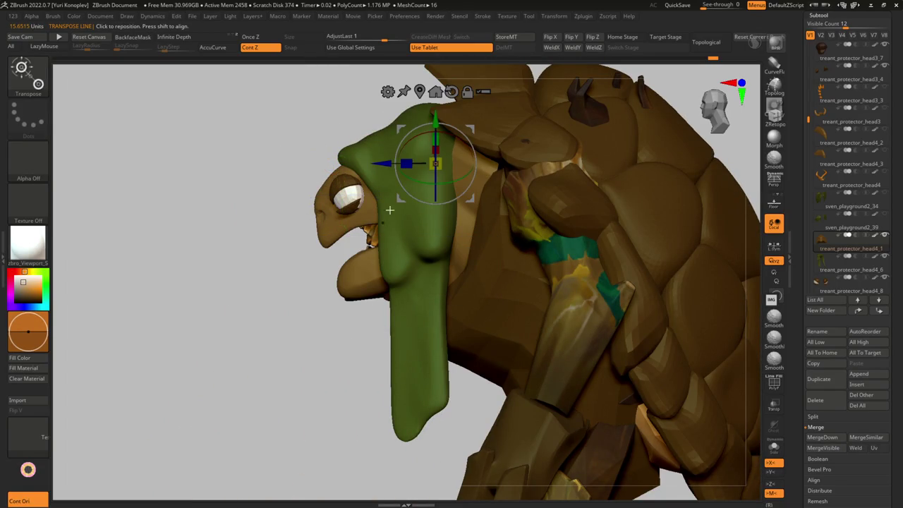
key("ctrl+shift")
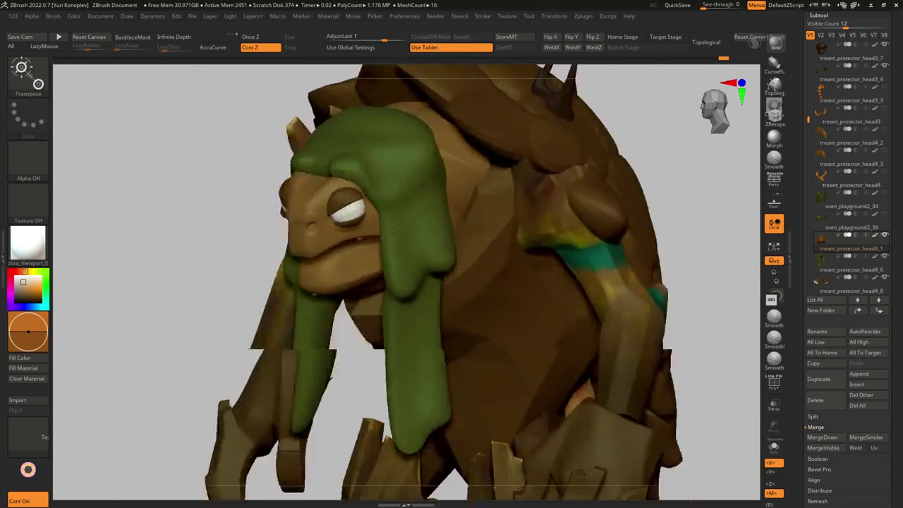
mouse_move(440, 125)
left_mouse_down()
mouse_move(419, 210)
mouse_move(367, 233)
mouse_move(265, 317)
mouse_move(350, 330)
mouse_move(367, 252)
mouse_move(454, 202)
mouse_move(424, 262)
mouse_move(438, 249)
mouse_move(444, 202)
mouse_move(470, 261)
mouse_move(416, 244)
mouse_move(453, 212)
mouse_move(424, 230)
left_mouse_up()
key("q")
left_click(453, 202, "alt")
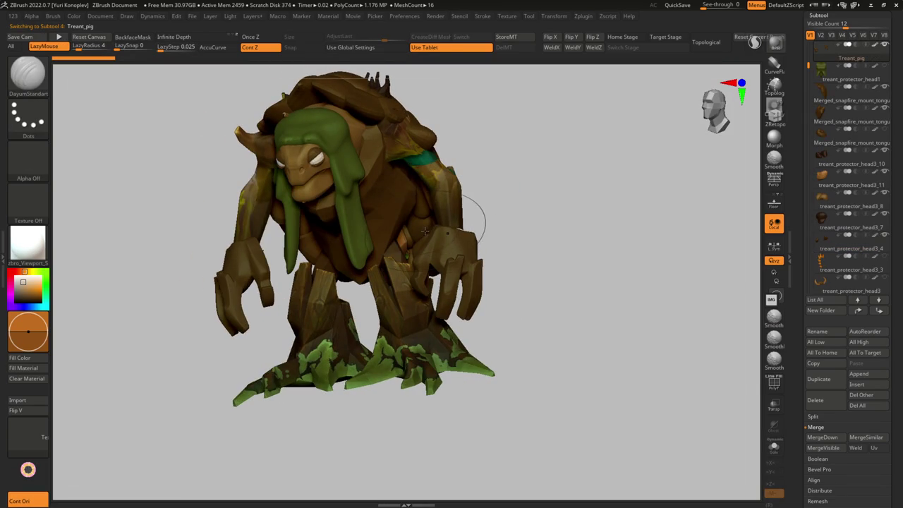
key("n")
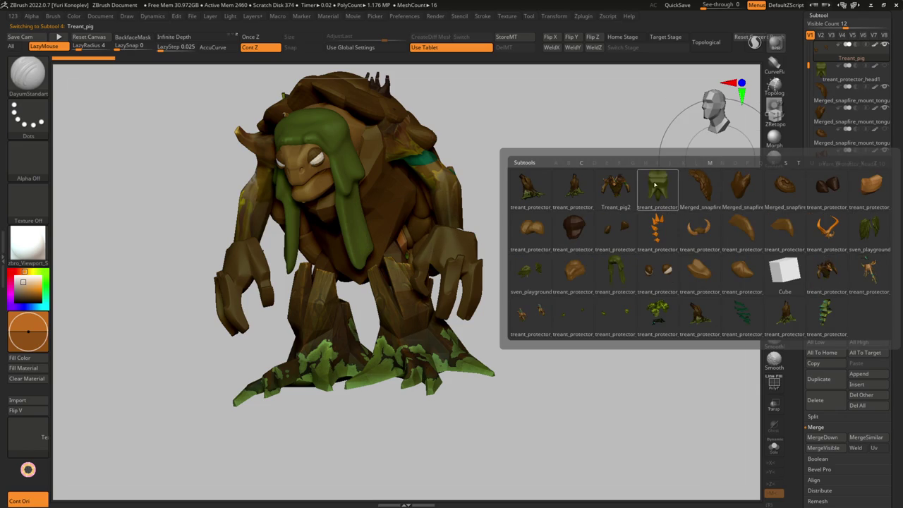
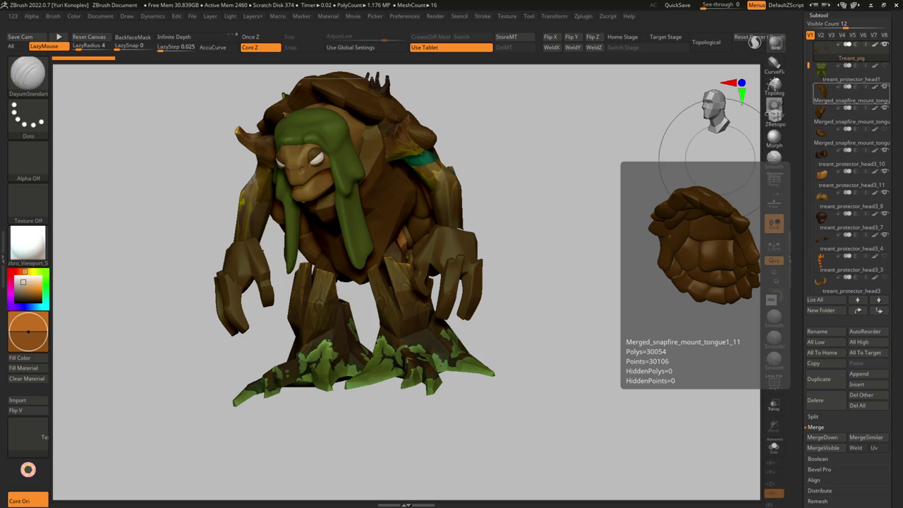
Step: Pick Treant_pig2 from the subtool overview and show the insertable primitive shapes shelf
mouse_move(504, 275)
left_mouse_down()
mouse_move(459, 260)
mouse_move(502, 256)
left_mouse_up()
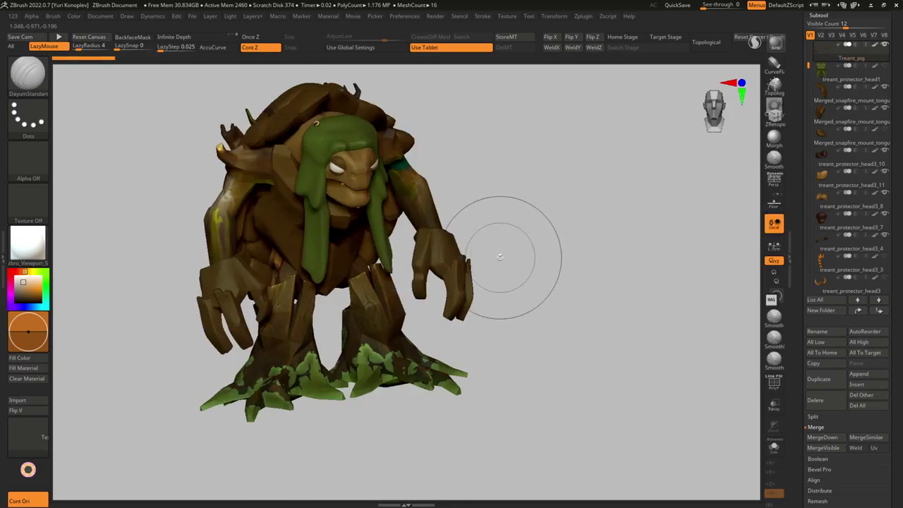
mouse_move(412, 237)
left_mouse_down()
mouse_move(396, 254)
mouse_move(342, 263)
mouse_move(330, 291)
left_mouse_up()
key("shift+s")
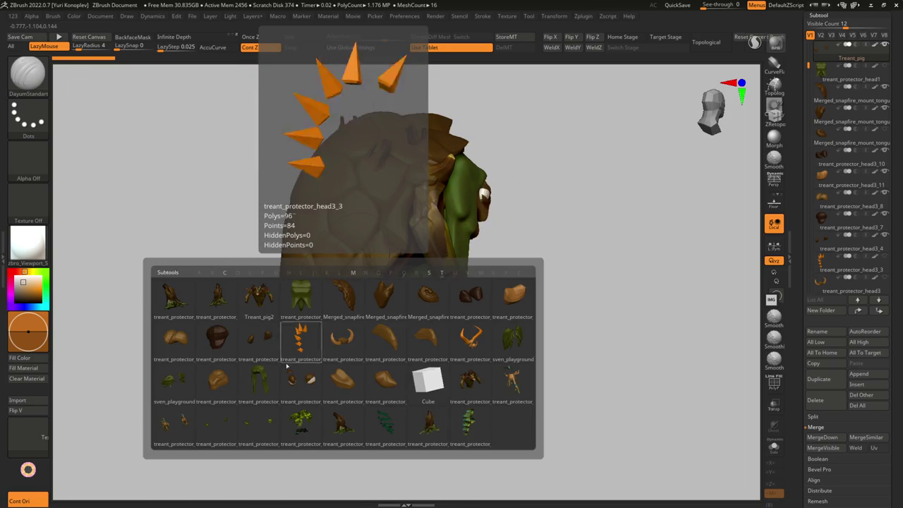
right_click_drag(381, 237, 360, 248)
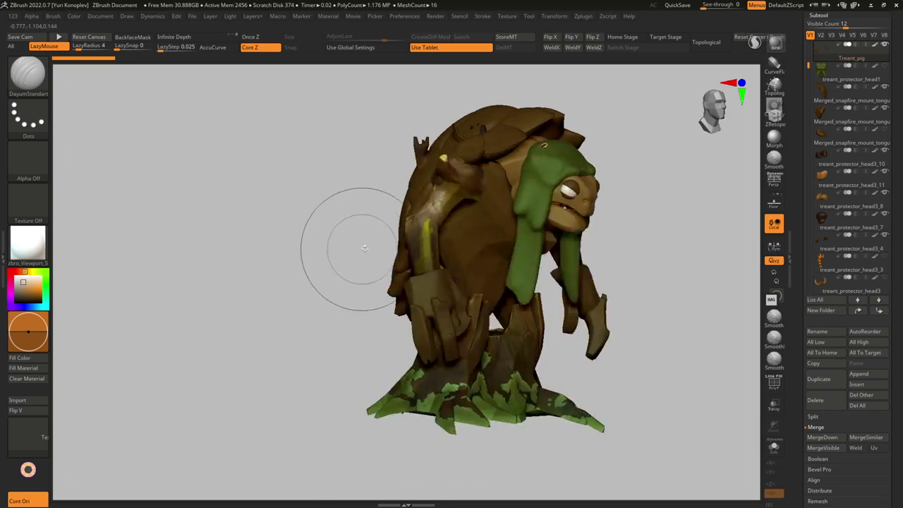
key("i")
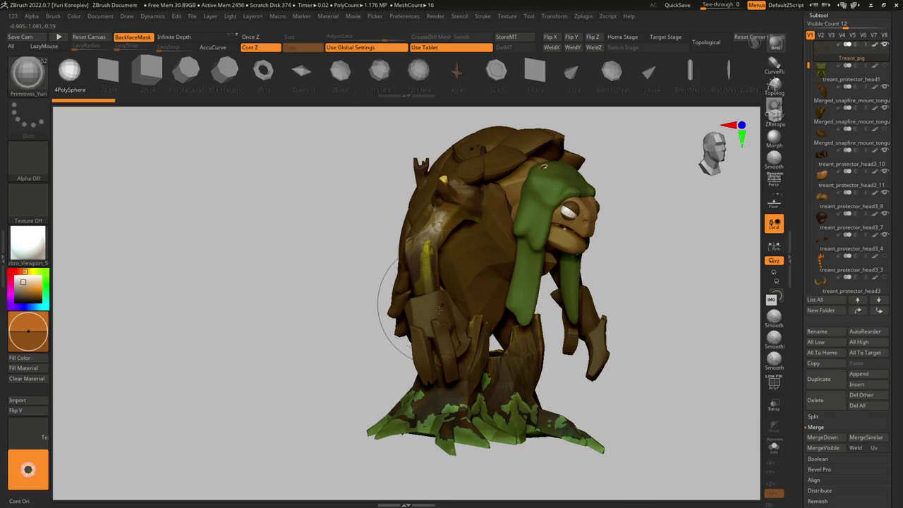
left_click_drag(437, 304, 444, 314)
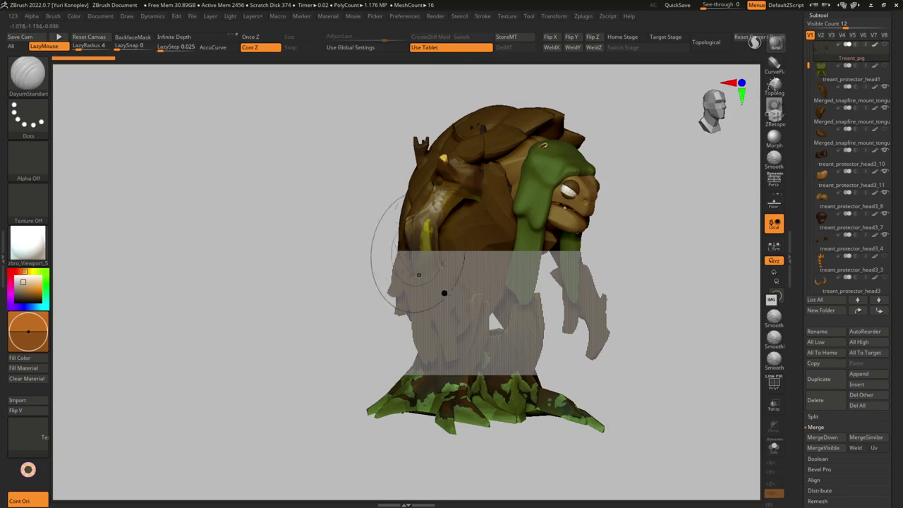
right_click_drag(444, 293, 419, 270)
Step: Insert a mirrored pair of sphere primitives onto both shoulders with X symmetry
key("i")
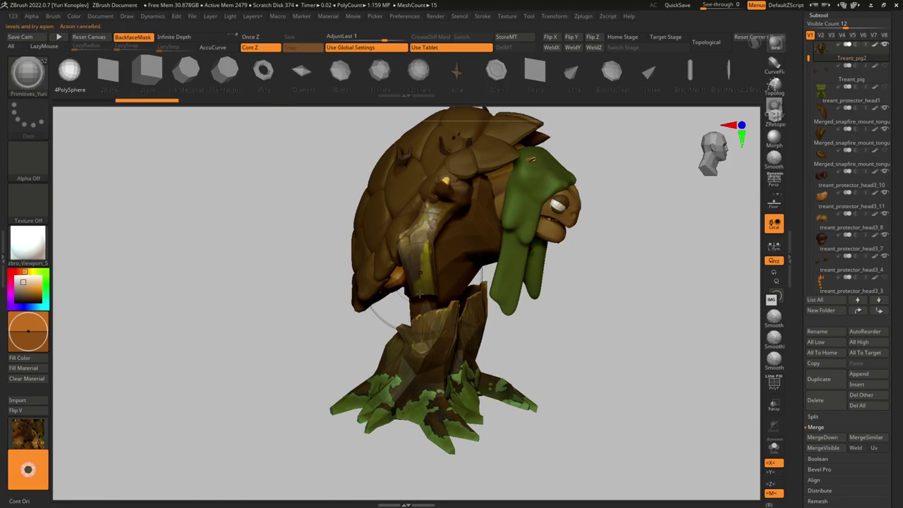
key("g")
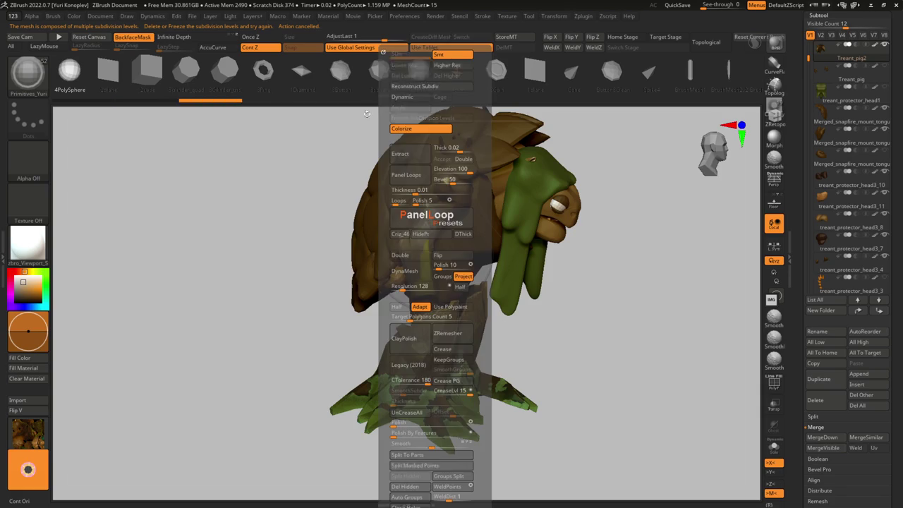
left_click_drag(420, 300, 473, 302)
left_click_drag(600, 366, 692, 281, "shift")
Step: Stretch the shoulder spheres into long ellipsoids with Transpose
key("w")
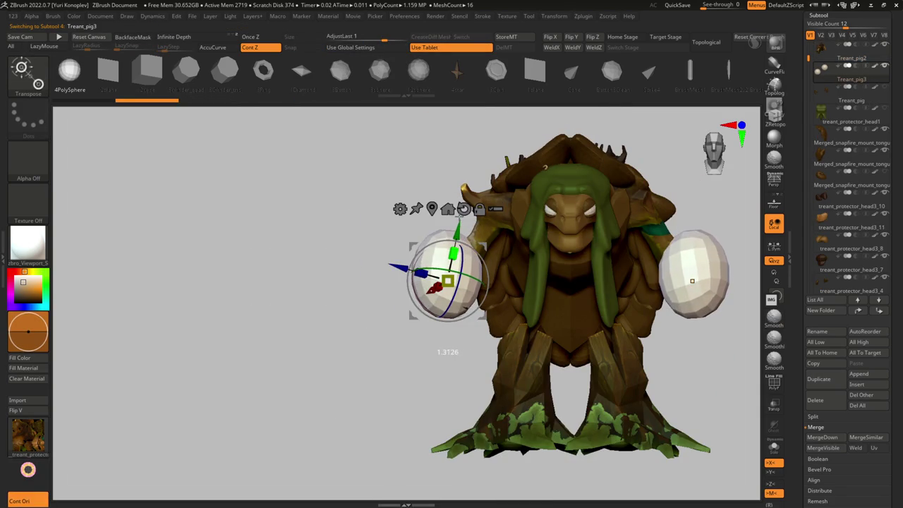
left_click_drag(366, 247, 508, 249)
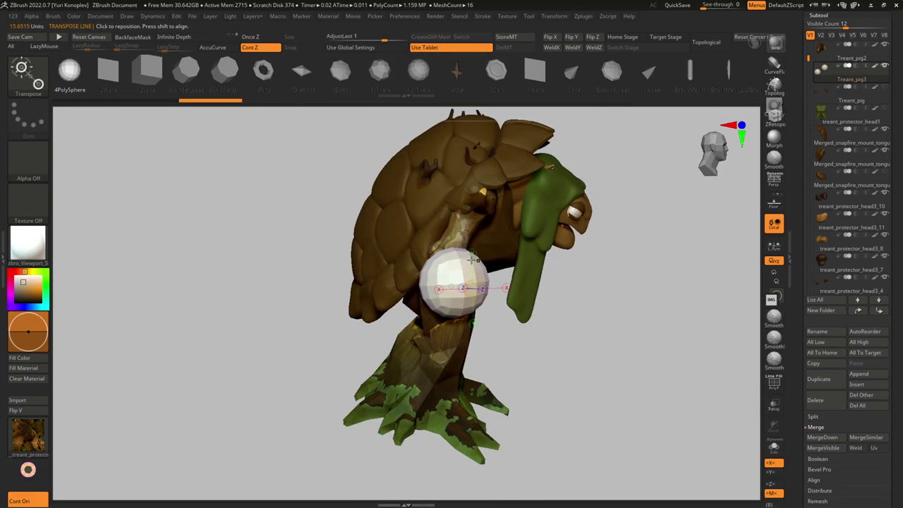
mouse_move(473, 269)
left_mouse_down()
mouse_move(459, 235)
mouse_move(494, 236)
left_mouse_up()
key("q")
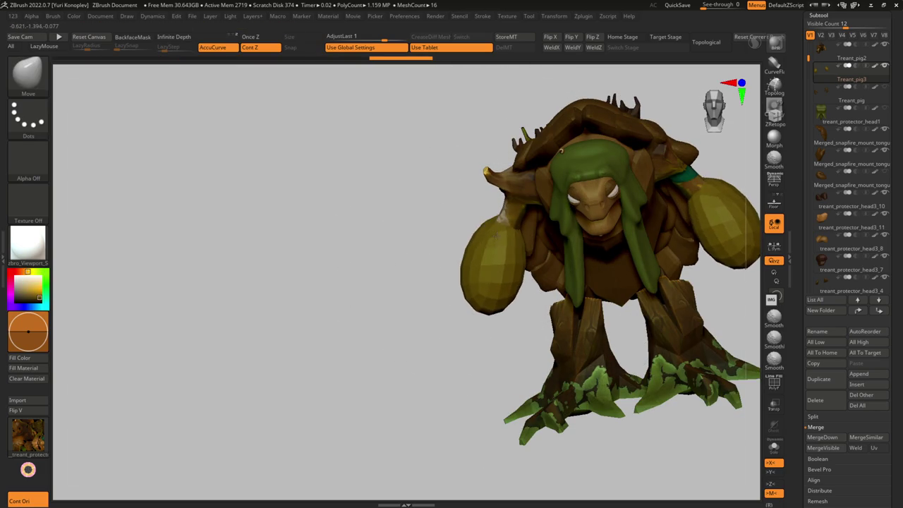
Step: Reshape the oversized ellipsoid arms with the Move brush
mouse_move(495, 234)
left_mouse_down()
mouse_move(530, 250)
mouse_move(493, 244)
left_mouse_up()
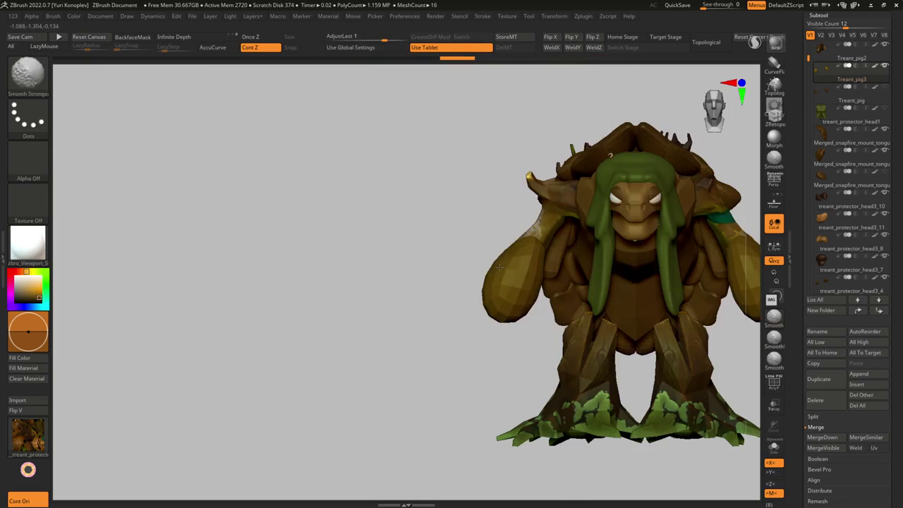
mouse_move(493, 245)
left_mouse_down()
mouse_move(487, 337)
mouse_move(477, 341)
mouse_move(551, 252)
mouse_move(502, 258)
left_mouse_up()
key("s")
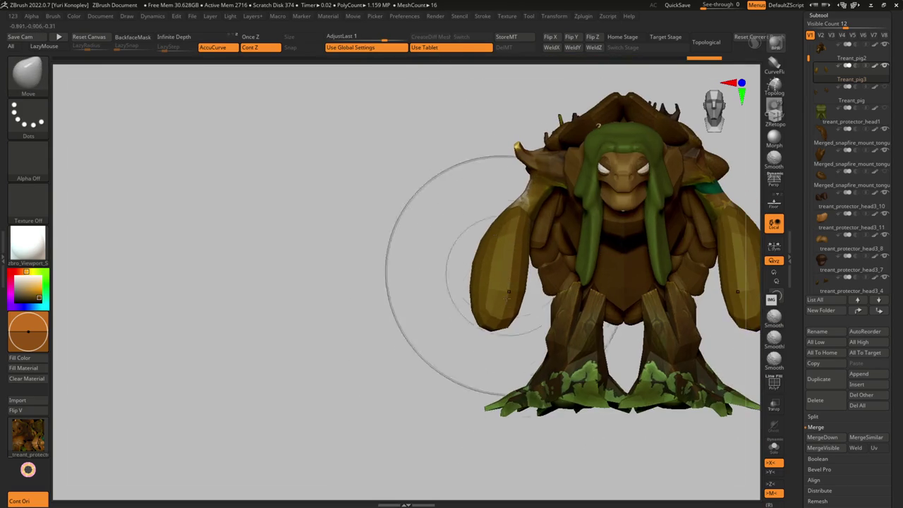
mouse_move(506, 327)
left_mouse_down()
mouse_move(545, 311)
mouse_move(467, 333)
mouse_move(496, 263)
mouse_move(463, 323)
mouse_move(443, 305)
left_mouse_up()
key("s")
Step: Draw CurveTubeSnap claws at the arm tips, deleting one stray tube
key("b")
key("c")
key("t")
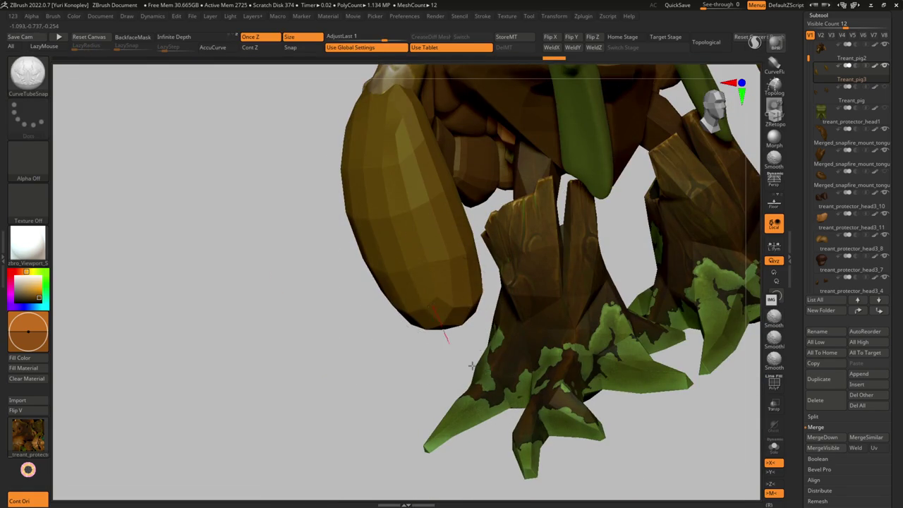
key("s")
left_click_drag(510, 367, 405, 316)
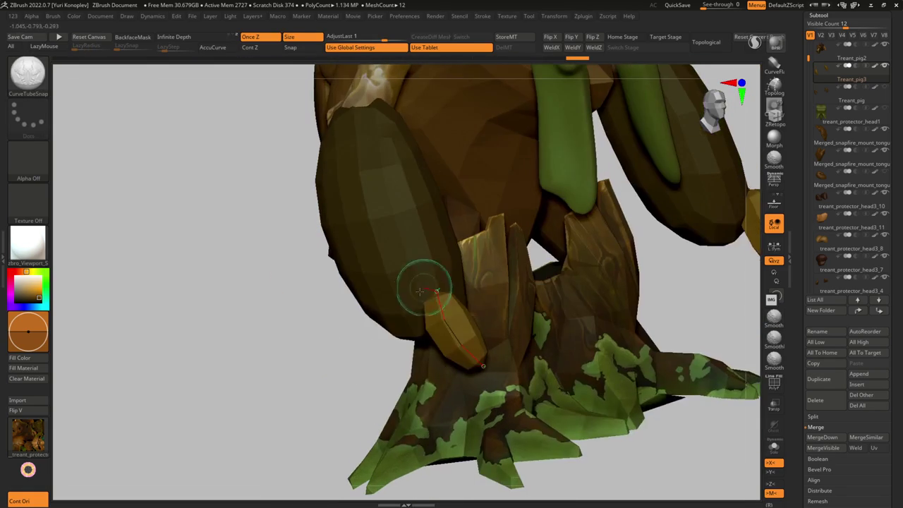
left_click(425, 303)
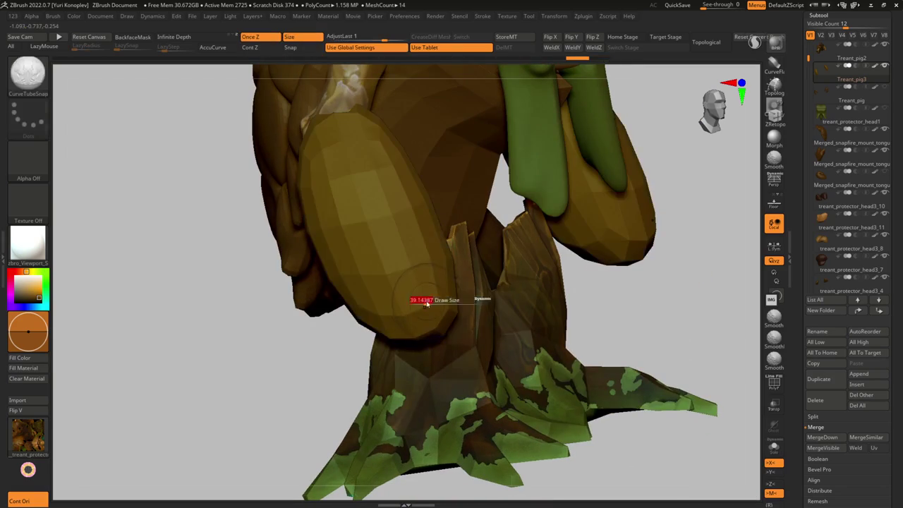
mouse_move(449, 351)
left_mouse_down()
mouse_move(365, 337)
mouse_move(409, 258)
left_mouse_up()
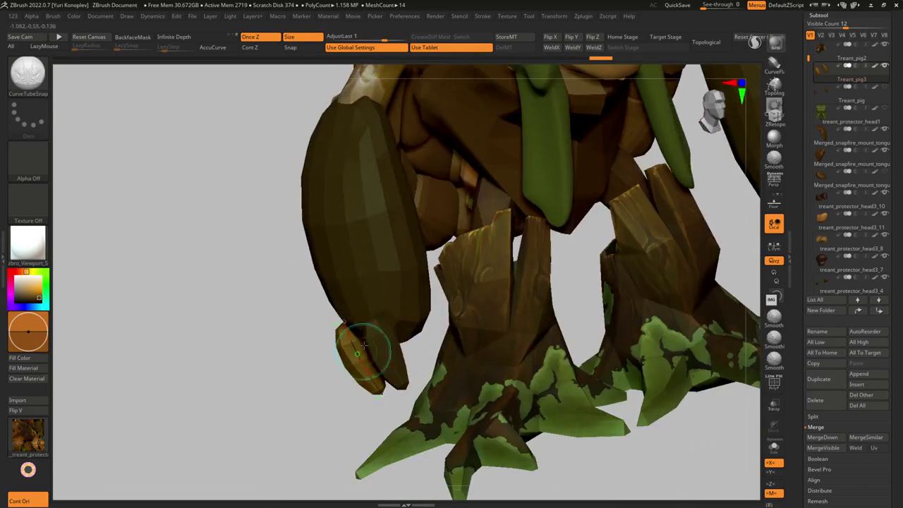
mouse_move(452, 292)
left_mouse_down()
mouse_move(397, 266)
mouse_move(422, 288)
mouse_move(369, 309)
mouse_move(394, 286)
left_mouse_up()
key("s")
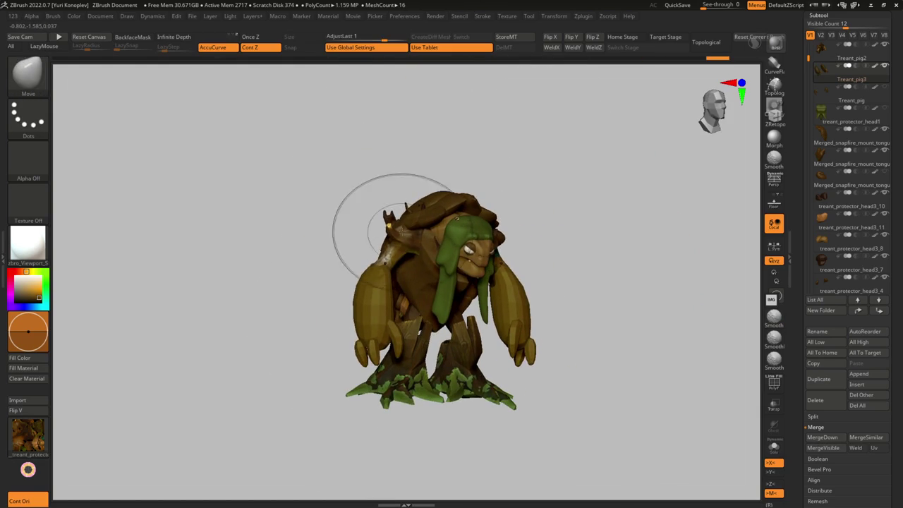
Step: Inflate the tube claws with the Inflate brush
left_click_drag(400, 241, 365, 280)
key("b")
key("d")
key("s")
key("b")
key("i")
key("n")
key("s")
left_click_drag(286, 308, 318, 311)
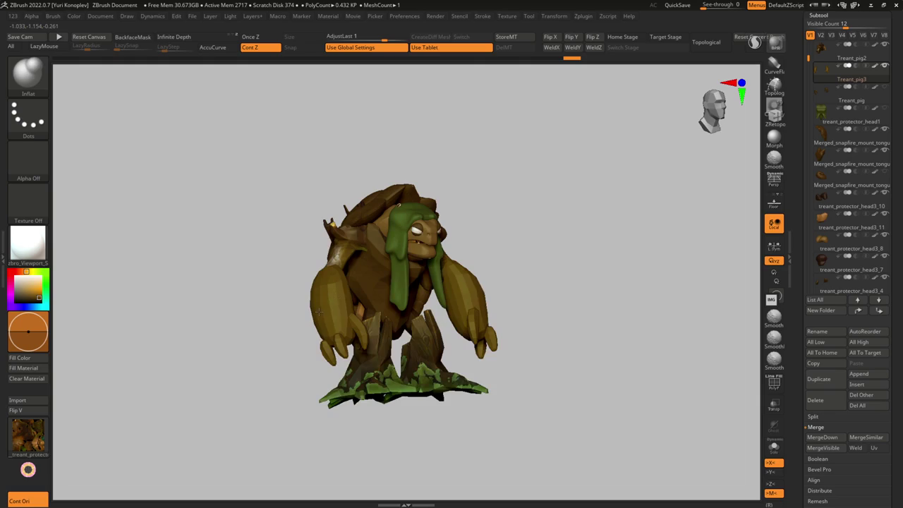
mouse_move(323, 313)
right_mouse_down()
mouse_move(342, 281)
mouse_move(331, 242)
mouse_move(323, 256)
mouse_move(345, 327)
right_mouse_up()
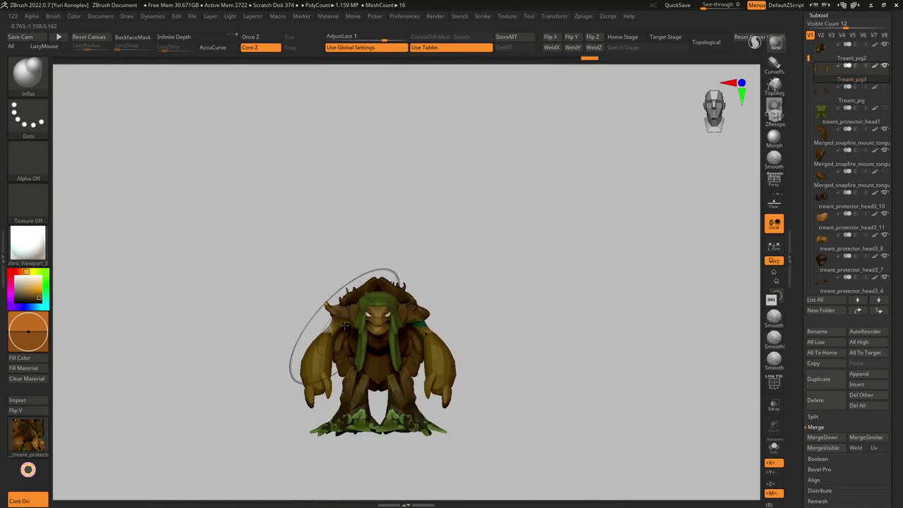
Step: Lasso-mask the arms and position a second claw with Transpose
key("ctrl")
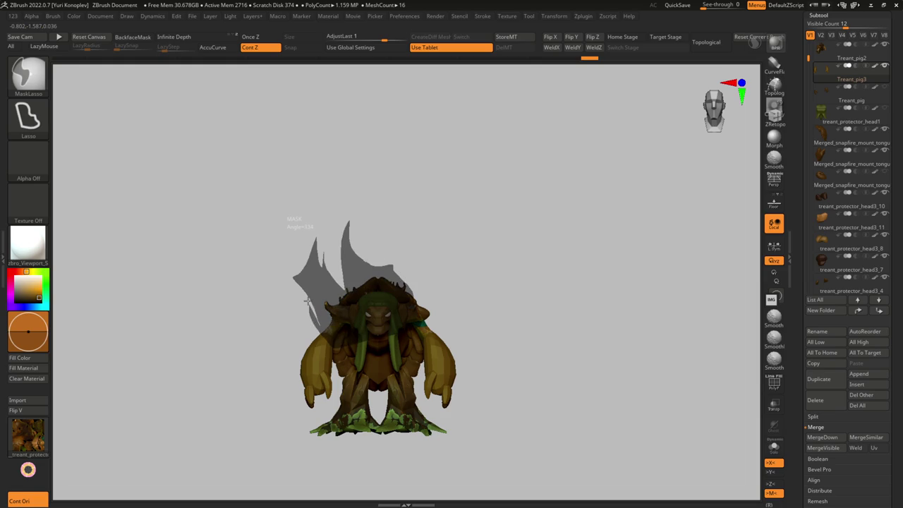
left_click_drag(307, 300, 303, 339, "ctrl")
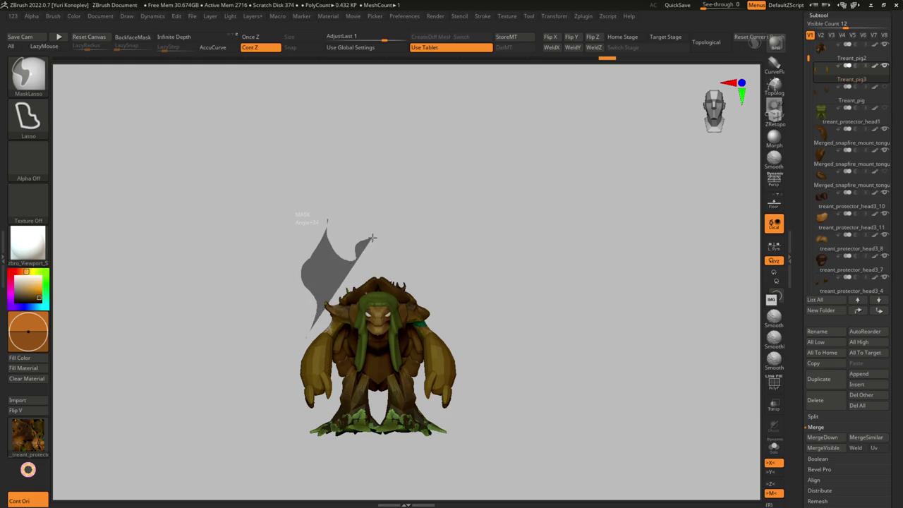
mouse_move(312, 342)
left_mouse_down("ctrl")
mouse_move(299, 423)
mouse_move(310, 300)
left_mouse_up("ctrl")
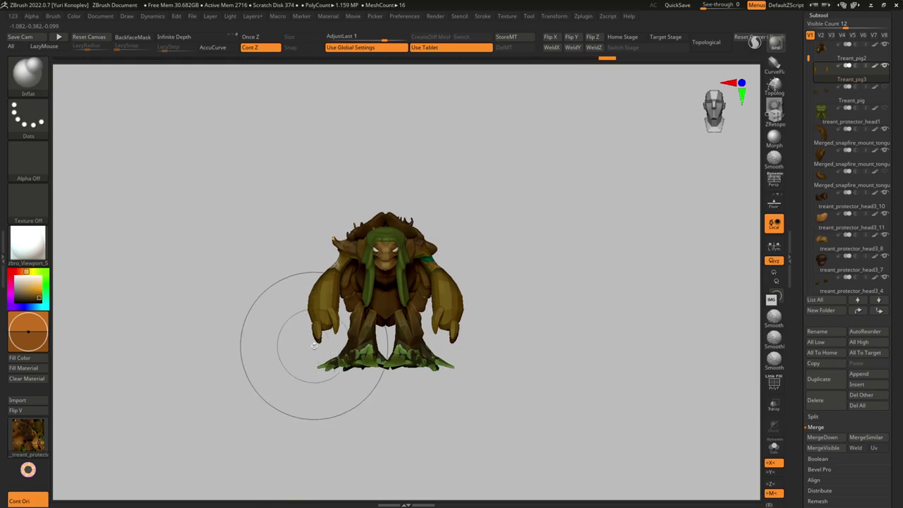
mouse_move(314, 344)
left_mouse_down("alt")
mouse_move(367, 212)
mouse_move(436, 92)
mouse_move(359, 262)
left_mouse_up("alt")
key("w")
left_click_drag(335, 303, 350, 267)
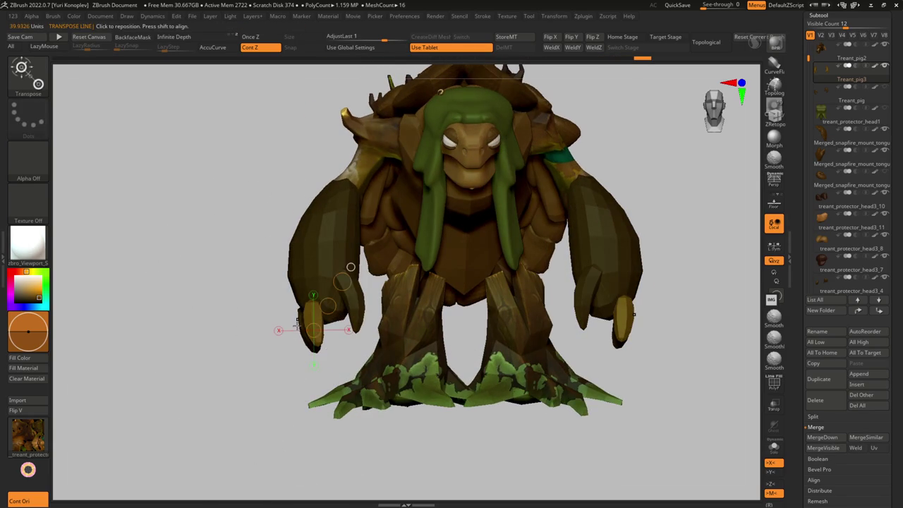
Step: Split the claws into a new Treant_pig4 subtool and clear the mask
key("b")
key("m")
key("v")
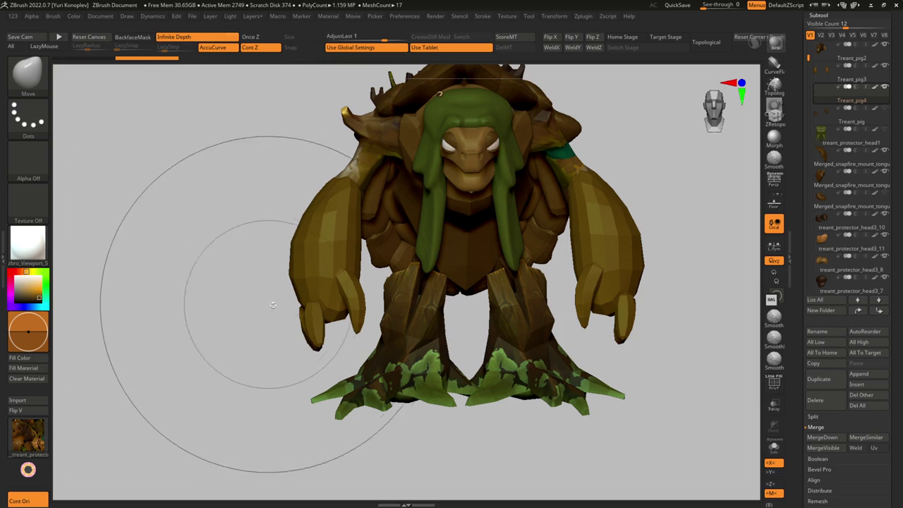
Step: Pull the tube fingers into thicker claws curling under both arm ends
left_click_drag(269, 295, 266, 292)
left_click_drag(307, 344, 309, 342)
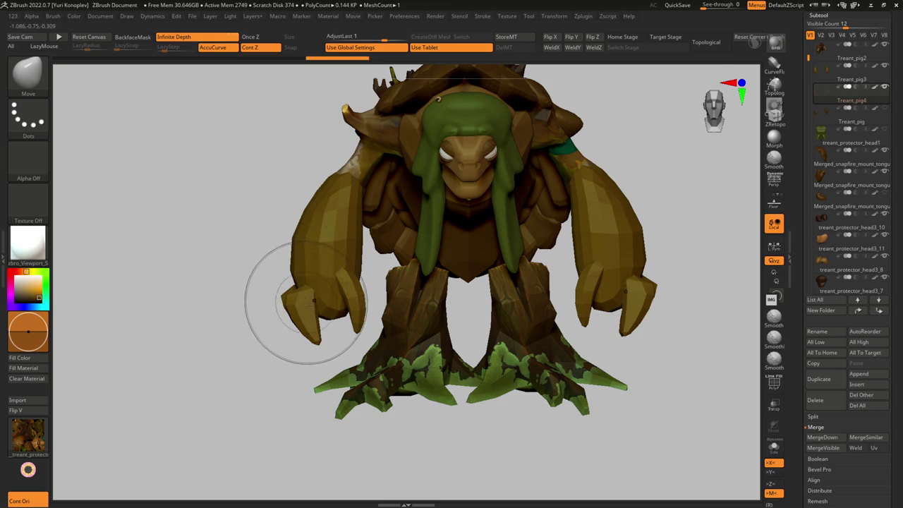
mouse_move(304, 312)
right_mouse_down()
mouse_move(362, 295)
mouse_move(344, 278)
right_mouse_up()
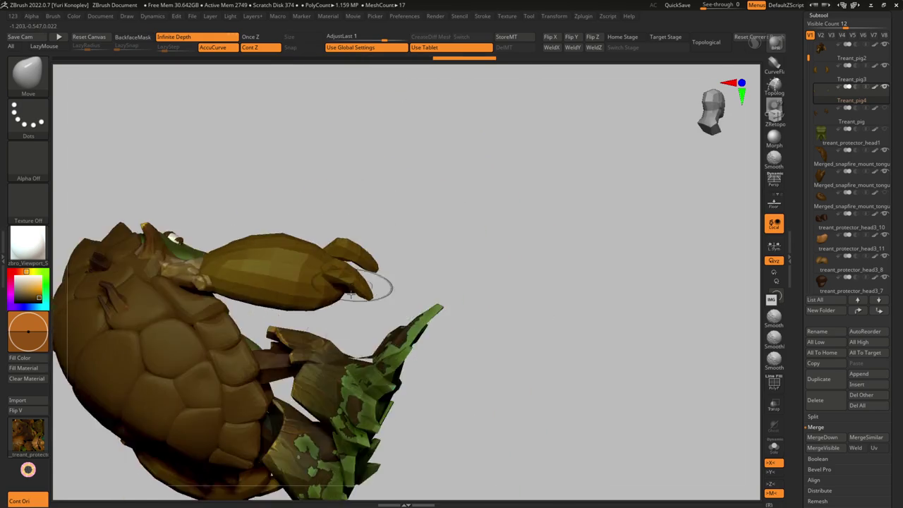
key("s")
left_click_drag(343, 267, 371, 263)
right_click_drag(340, 269, 291, 204)
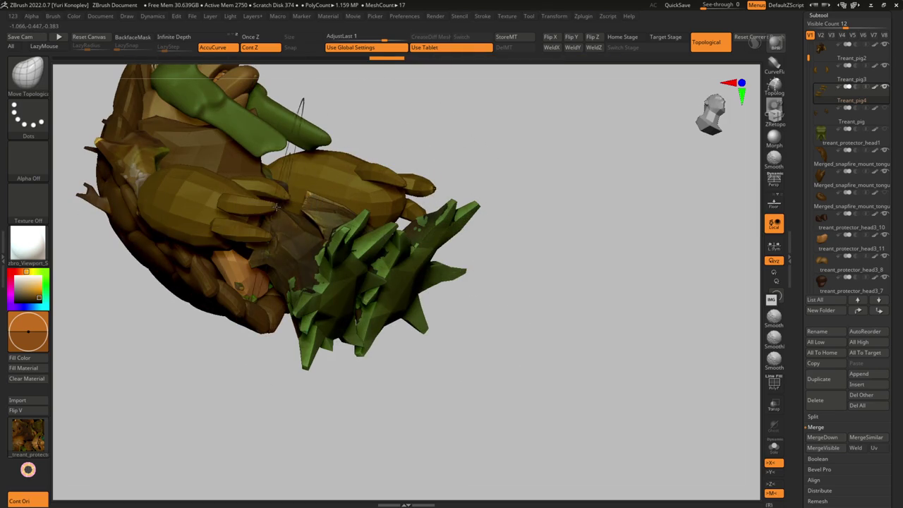
Step: Return to a front view and select the Merged_snapfire_mount_tongue1_12 subtool
right_click_drag(274, 210, 281, 235)
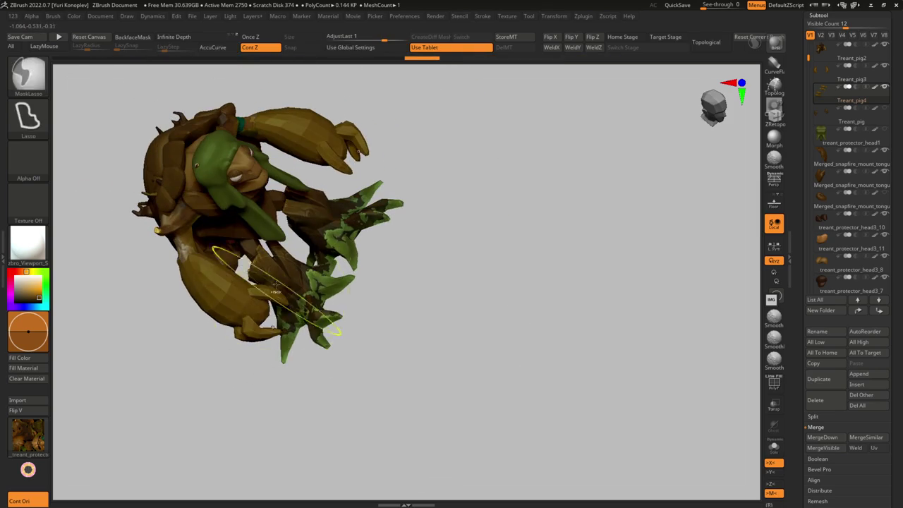
mouse_move(304, 180)
right_mouse_down()
mouse_move(360, 235)
mouse_move(292, 268)
right_mouse_up()
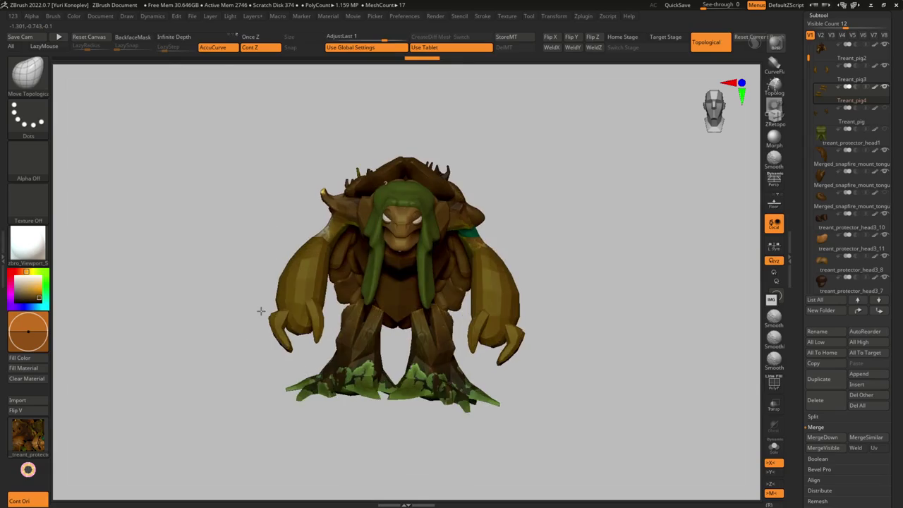
mouse_move(242, 282)
right_mouse_down("ctrl")
mouse_move(261, 295)
mouse_move(242, 353)
right_mouse_up("ctrl")
mouse_move(262, 282)
right_mouse_down("ctrl")
mouse_move(327, 237)
mouse_move(333, 251)
mouse_move(316, 291)
right_mouse_up("ctrl")
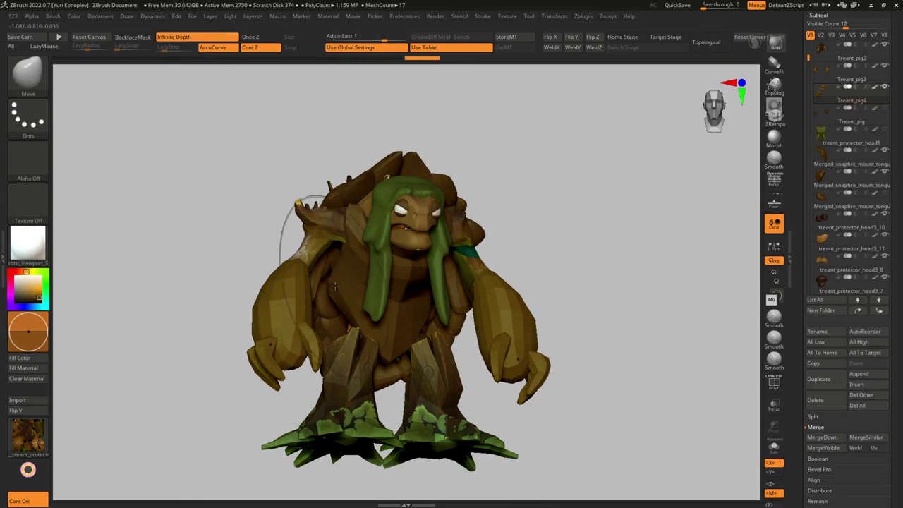
left_click(343, 295, "alt")
Step: Sculpt the treant's face into a toothy grimace with the Move brush
key("s")
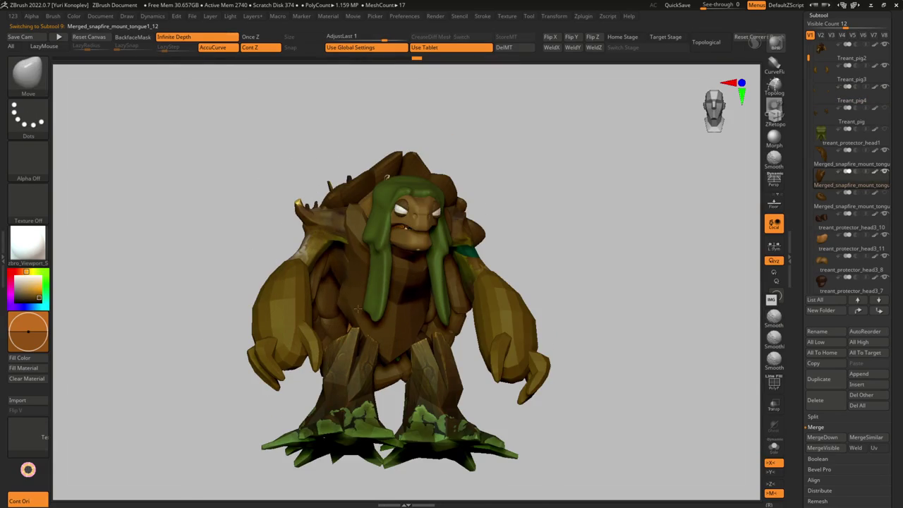
mouse_move(342, 295)
right_mouse_down()
mouse_move(361, 268)
mouse_move(336, 290)
mouse_move(328, 276)
mouse_move(393, 313)
mouse_move(385, 331)
mouse_move(369, 247)
mouse_move(396, 205)
right_mouse_up()
key("b")
key("m")
key("v")
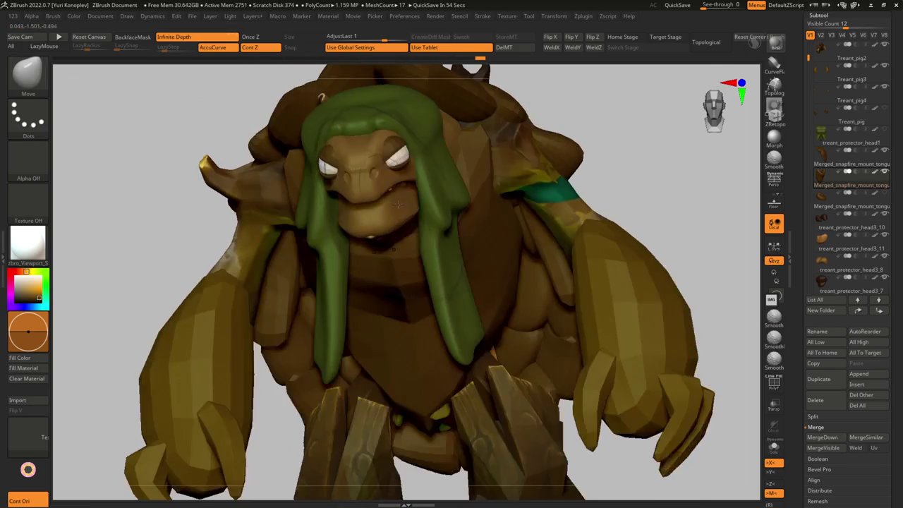
Step: Step through Treant_pig2 and the nose piece, ending on the hood subtool
left_click(393, 187, "alt")
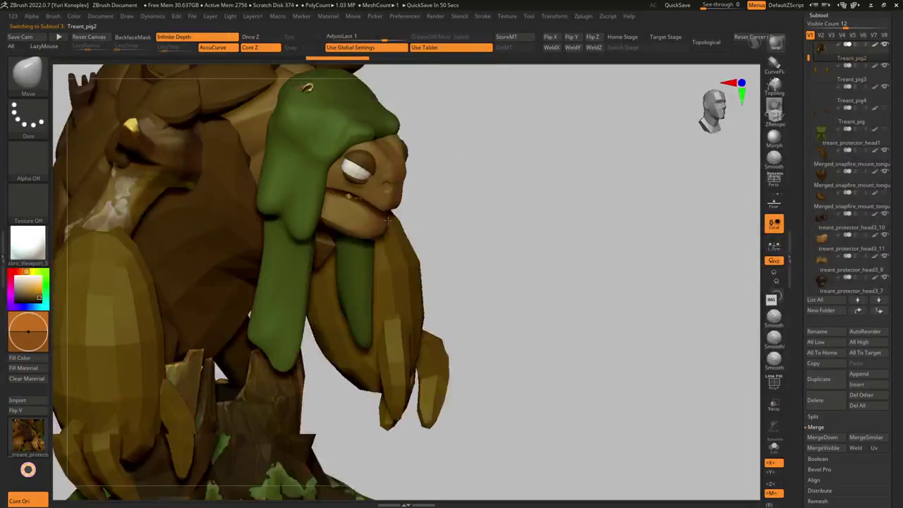
mouse_move(374, 243)
right_mouse_down()
mouse_move(388, 232)
mouse_move(369, 212)
mouse_move(242, 232)
mouse_move(341, 248)
mouse_move(357, 204)
mouse_move(314, 259)
mouse_move(303, 233)
mouse_move(328, 208)
right_mouse_up()
left_click(324, 217, "alt")
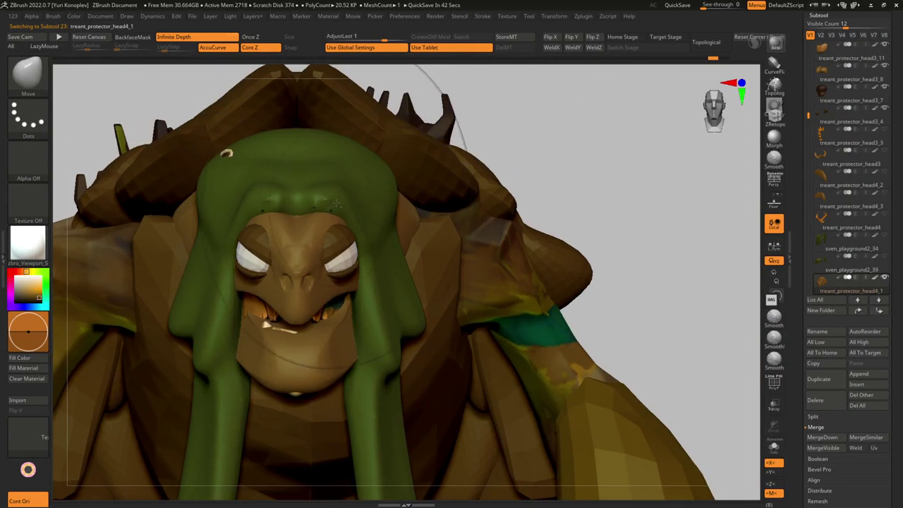
left_click(328, 209, "alt")
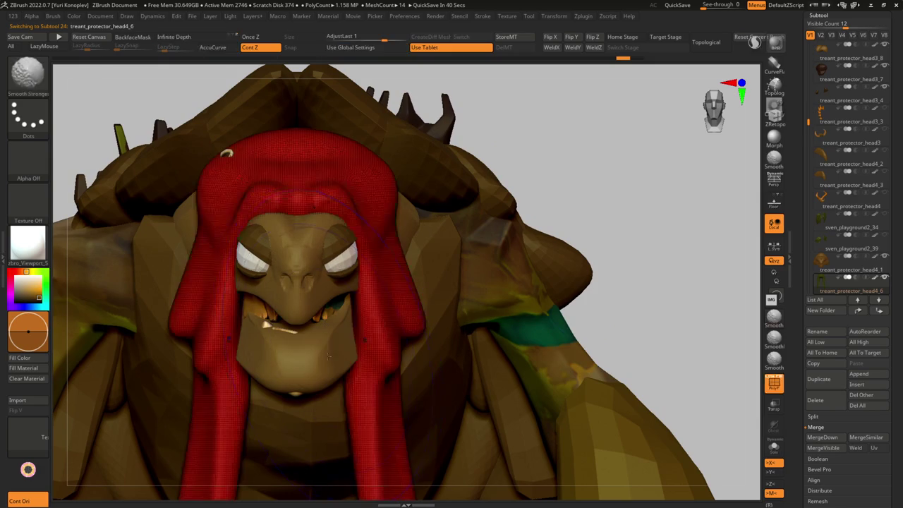
Step: Select the jaw subtool and reshape it with the Move brush, checking it in Solo
left_click(326, 357, "alt")
mouse_move(327, 357)
right_mouse_down()
mouse_move(363, 328)
mouse_move(307, 348)
mouse_move(303, 285)
right_mouse_up()
key("b")
key("m")
key("v")
key("s")
right_click_drag(307, 339, 294, 336)
key("ctrl")
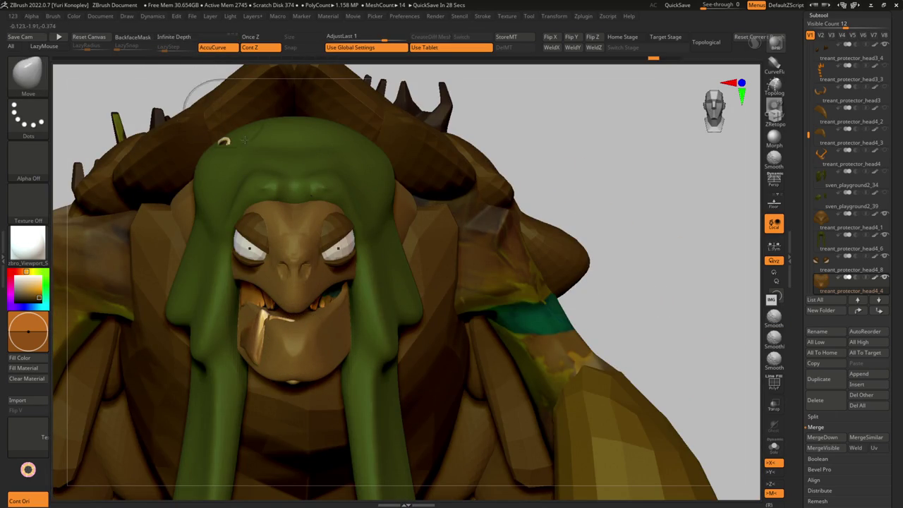
key("ctrl+shift+s")
mouse_move(323, 273)
right_mouse_down()
mouse_move(288, 358)
mouse_move(262, 338)
right_mouse_up()
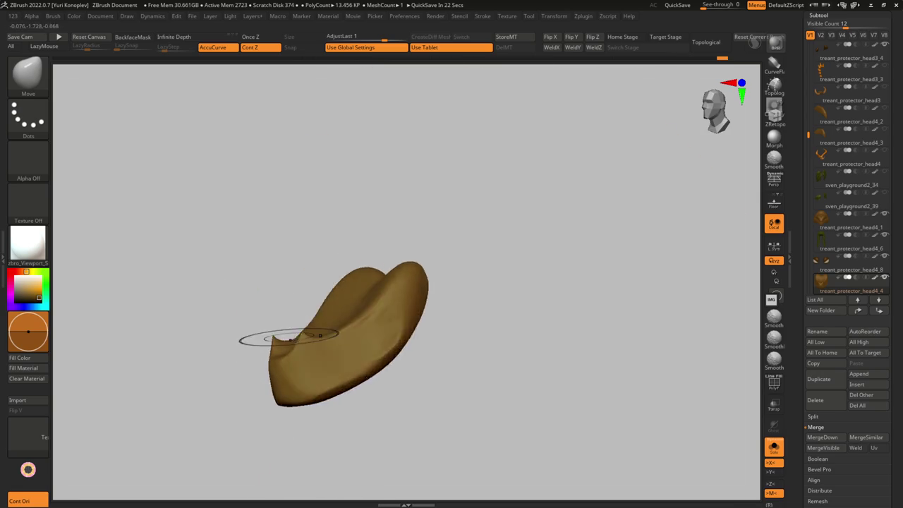
key("ctrl+shift+s")
right_click_drag(281, 409, 291, 397)
Step: Flatten and polish the jaw with TrimDynamic and hPolish, checking it in Solo
key("1")
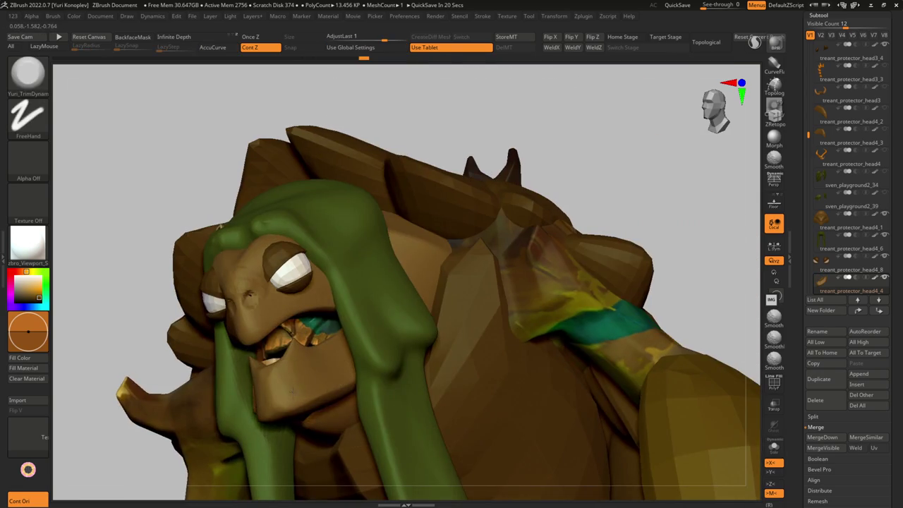
key("1")
right_click_drag(351, 354, 303, 297)
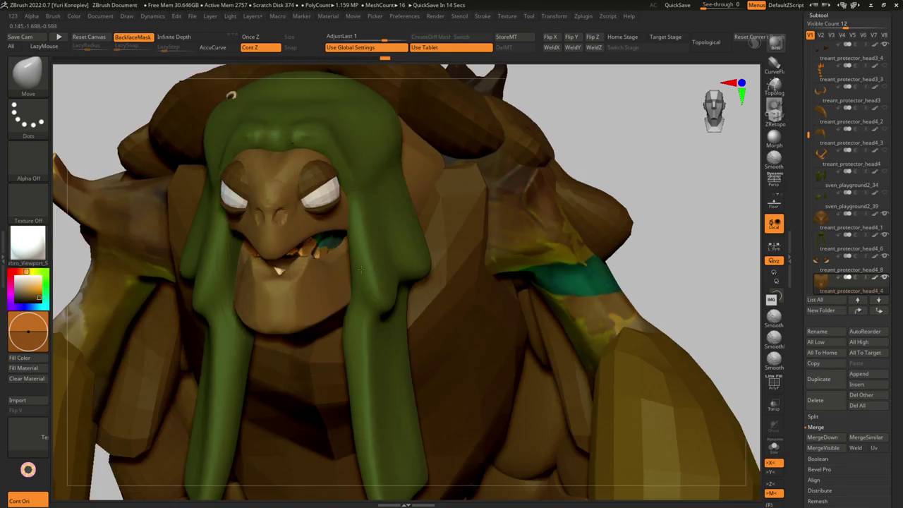
mouse_move(305, 305)
right_mouse_down()
mouse_move(353, 263)
mouse_move(384, 252)
right_mouse_up()
key("ctrl+shift+s")
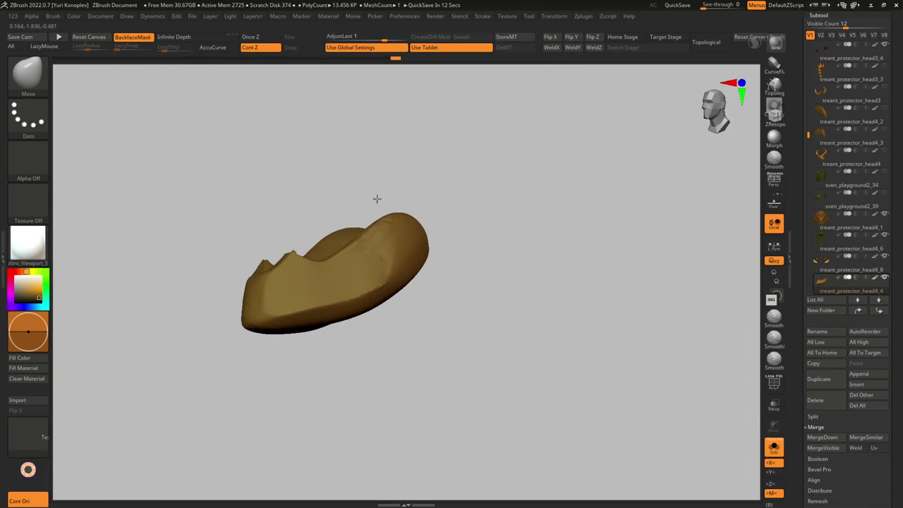
key("2")
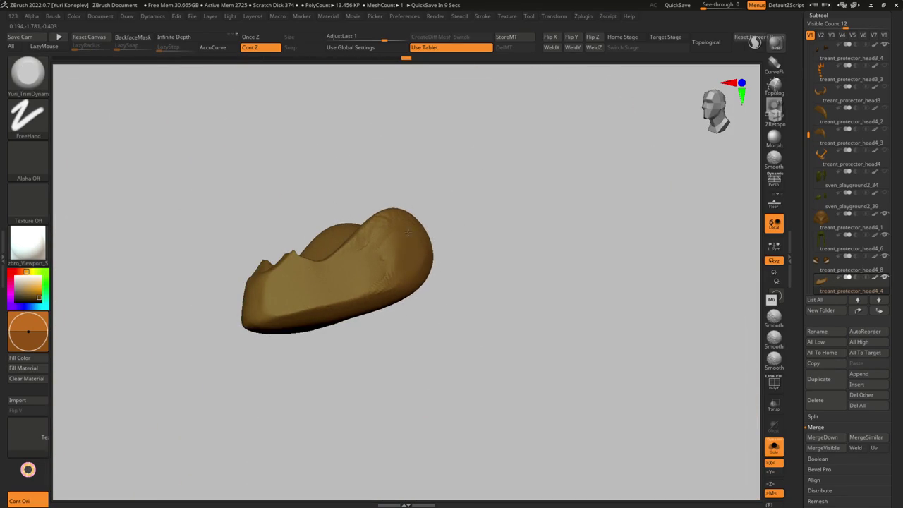
key("1")
key("s")
key("3")
key("1")
mouse_move(402, 233)
left_mouse_down()
mouse_move(365, 242)
mouse_move(389, 262)
left_mouse_up()
Step: Refine the jaw with the Move brush, raising its top ridge under the face
key("s")
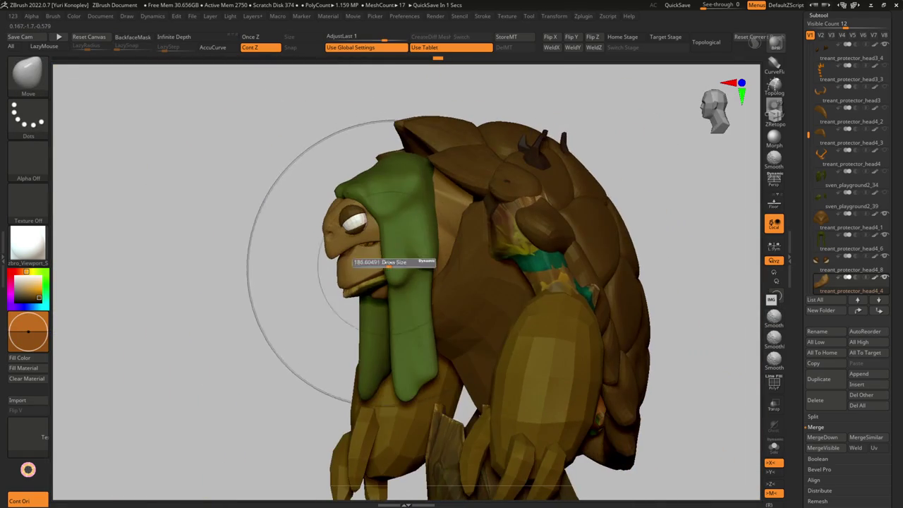
mouse_move(356, 293)
left_mouse_down()
mouse_move(388, 277)
mouse_move(368, 297)
mouse_move(399, 301)
left_mouse_up()
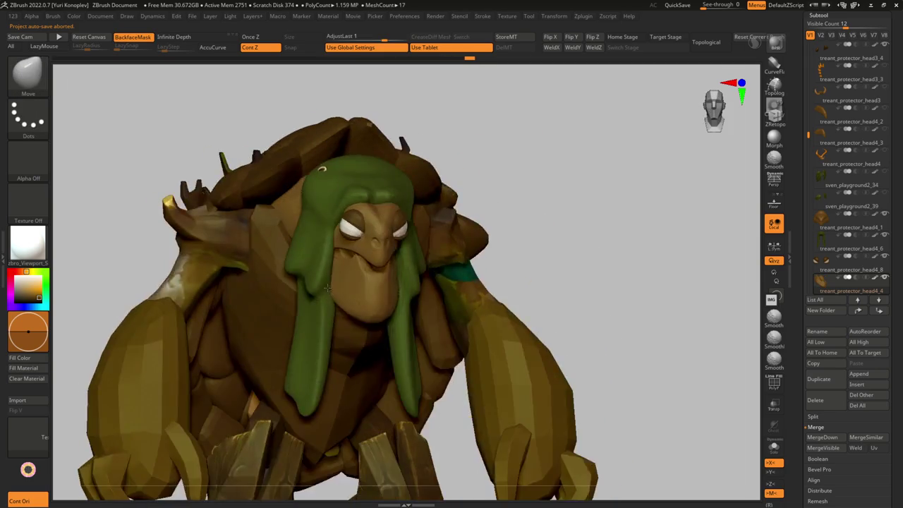
key("s")
key("ctrl+shift+s")
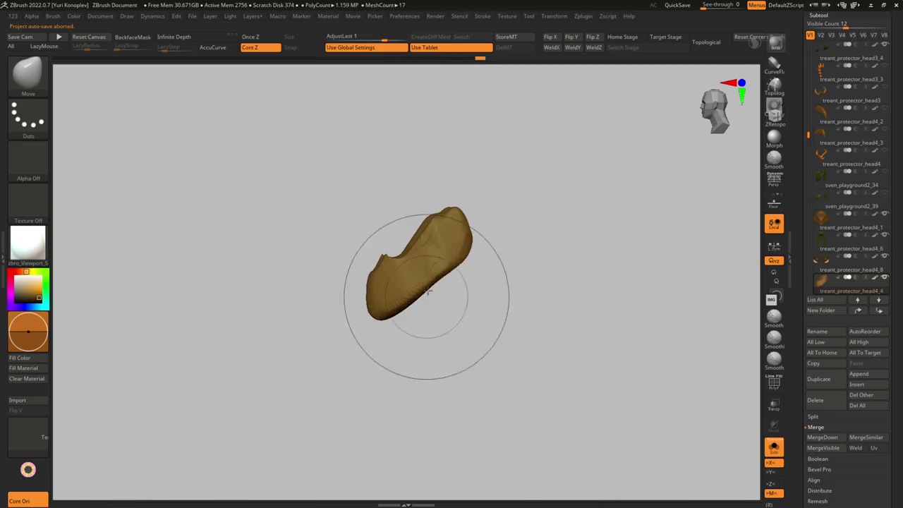
key("ctrl+shift+s")
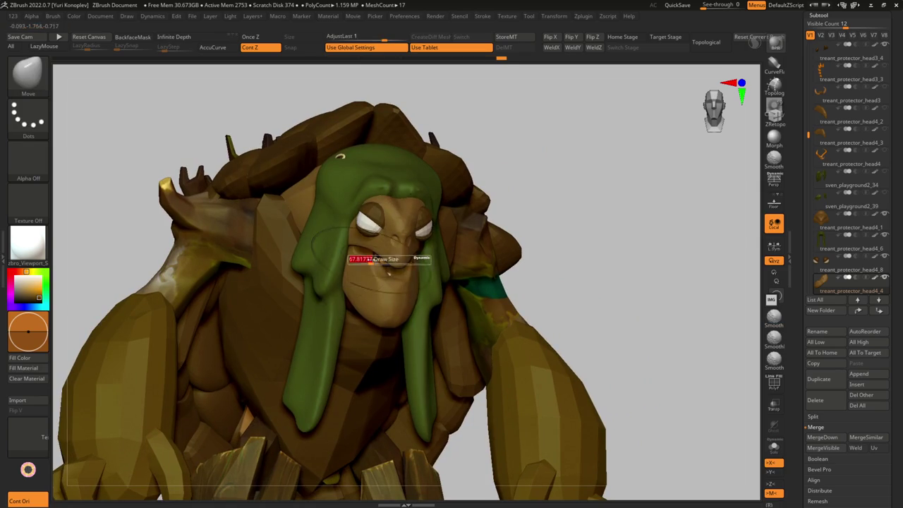
mouse_move(368, 261)
right_mouse_down()
mouse_move(394, 325)
mouse_move(395, 298)
right_mouse_up()
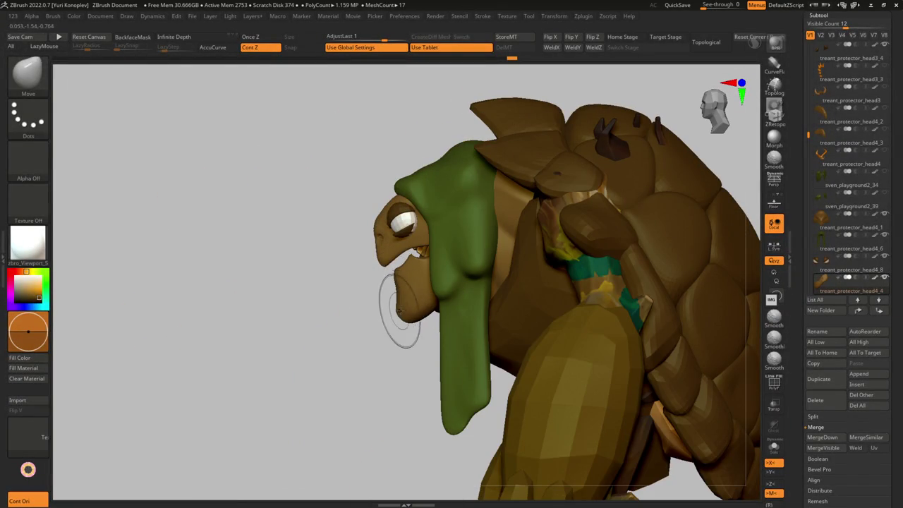
key("b")
key("m")
key("v")
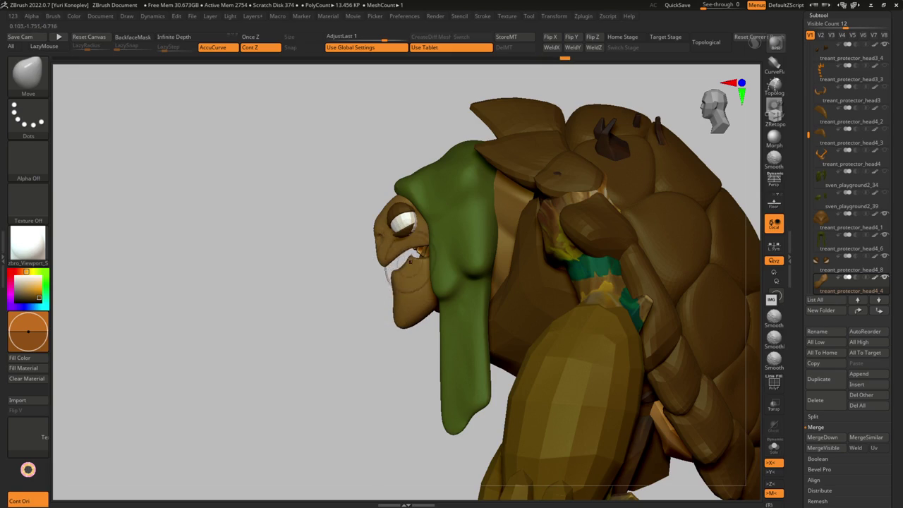
Step: Trim the isolated jaw again with TrimDynamic, then select the hood treant_protector_head4_6
key("ctrl+shift+s")
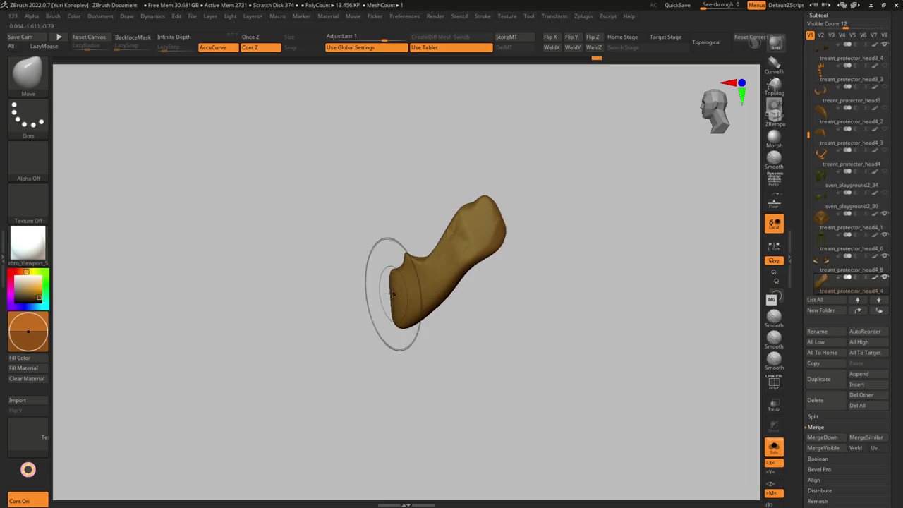
right_click_drag(392, 293, 454, 283)
key("b")
key("t")
key("d")
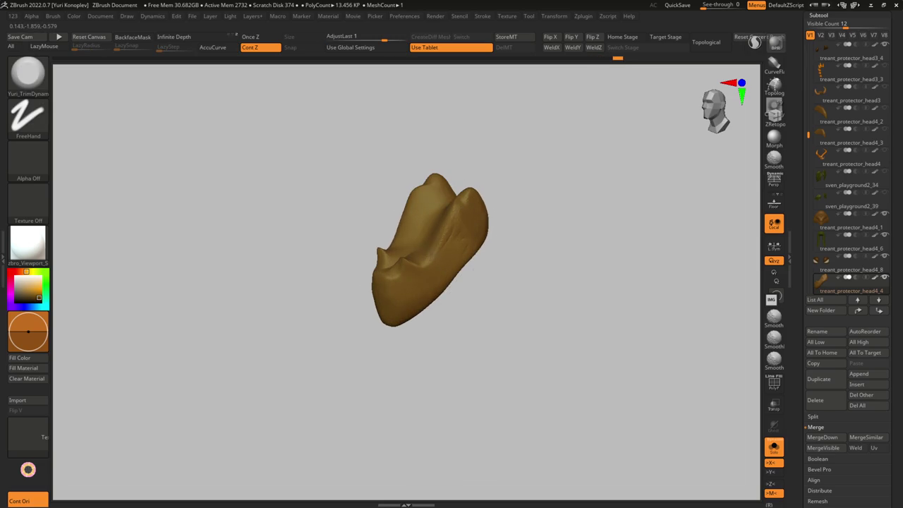
key("ctrl+shift+s")
mouse_move(430, 258)
right_mouse_down()
mouse_move(372, 206)
mouse_move(381, 233)
right_mouse_up()
mouse_move(395, 296)
right_mouse_down("ctrl")
mouse_move(418, 229)
mouse_move(395, 210)
mouse_move(425, 240)
mouse_move(408, 289)
mouse_move(381, 218)
right_mouse_up("ctrl")
left_click(419, 230, "alt")
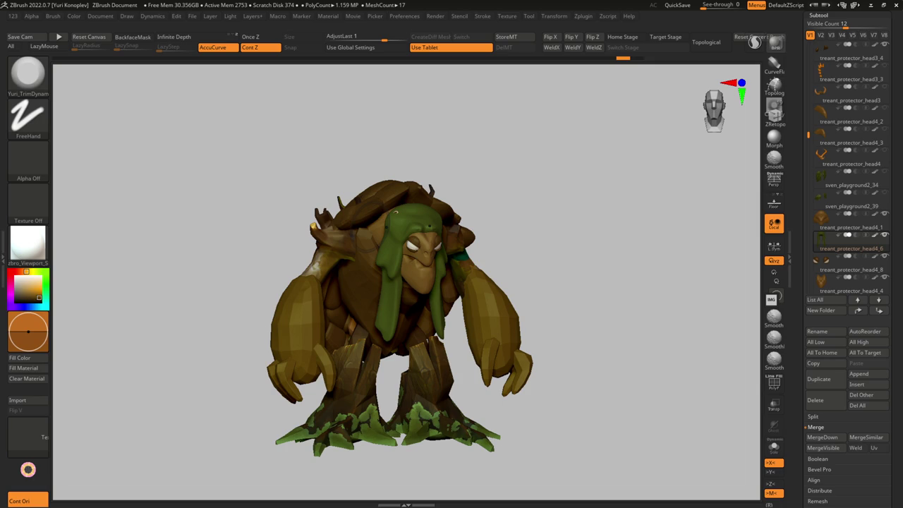
Step: Smooth the tongue piece, then reselect the hood subtool treant_protector_head4_6
left_click_drag(553, 250, 468, 247)
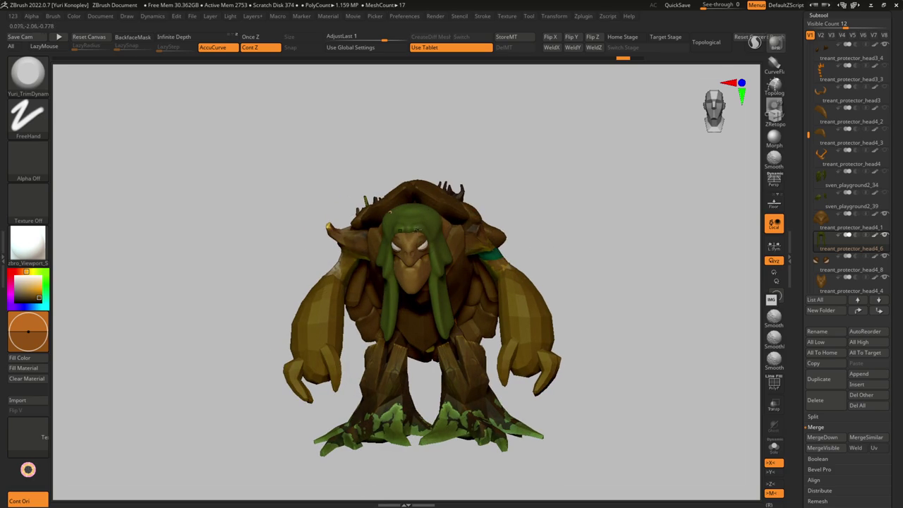
left_click(372, 213, "alt")
left_click_drag(372, 213, 403, 270)
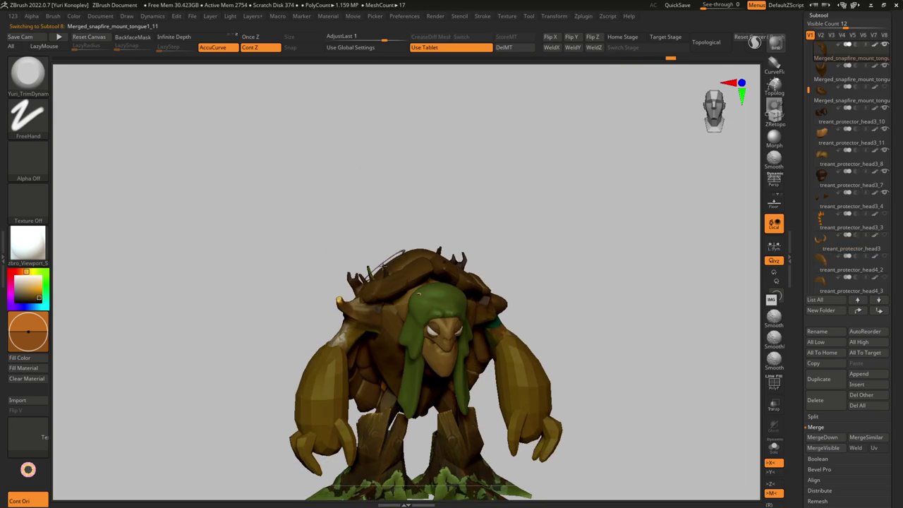
right_click_drag(391, 318, 396, 248)
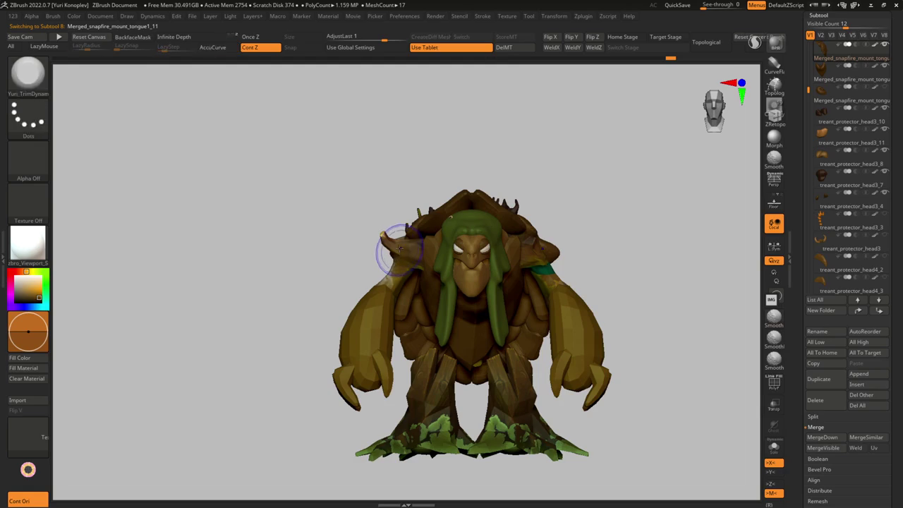
key("shift")
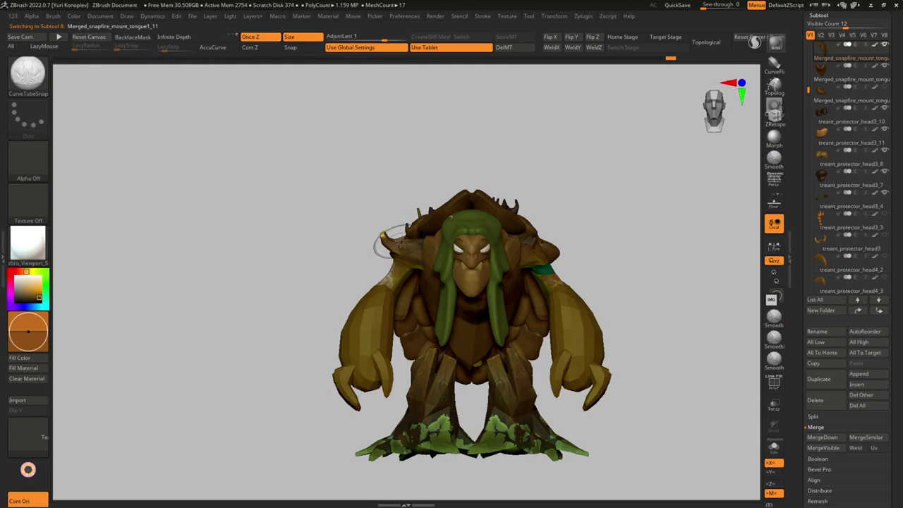
right_click_drag(390, 240, 422, 267, "alt")
left_click(415, 290, "alt")
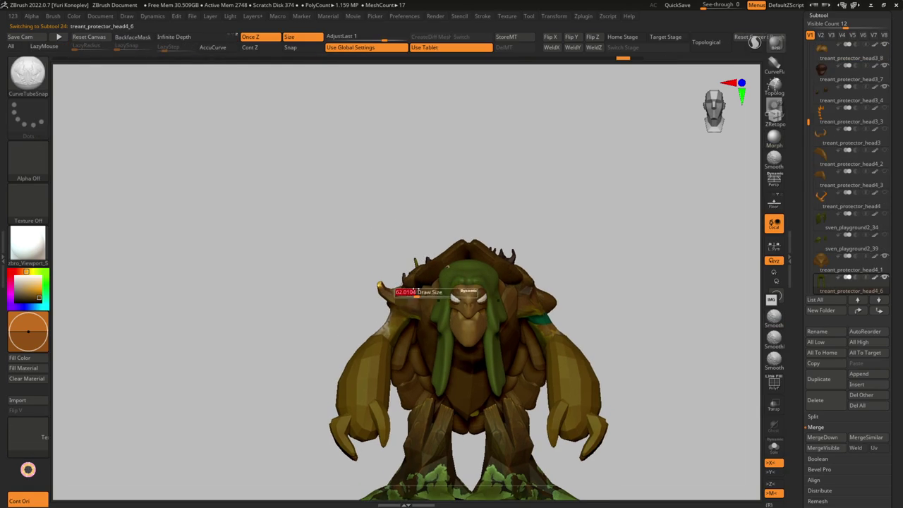
key("ctrl")
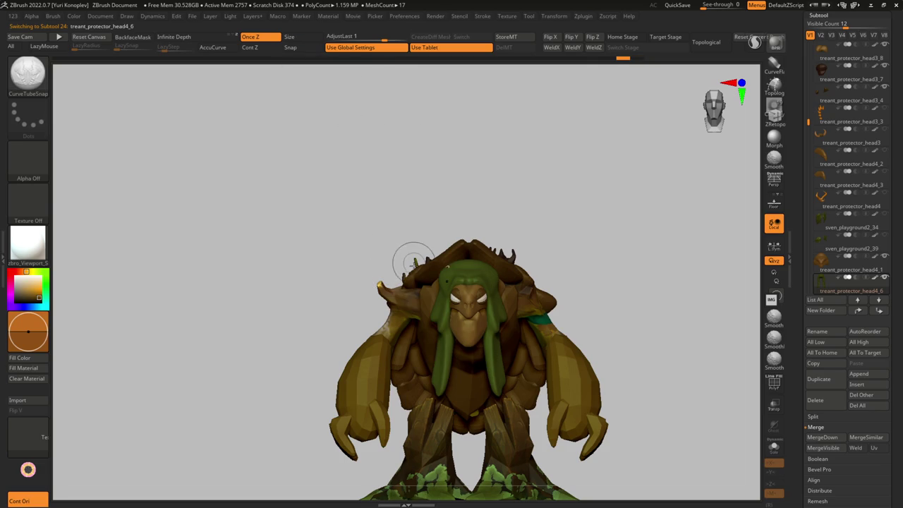
Step: Draw a tall forked branch from the head and smooth its tips with Smooth Stronger
mouse_move(391, 266)
left_mouse_down()
mouse_move(393, 147)
mouse_move(418, 103)
left_mouse_up()
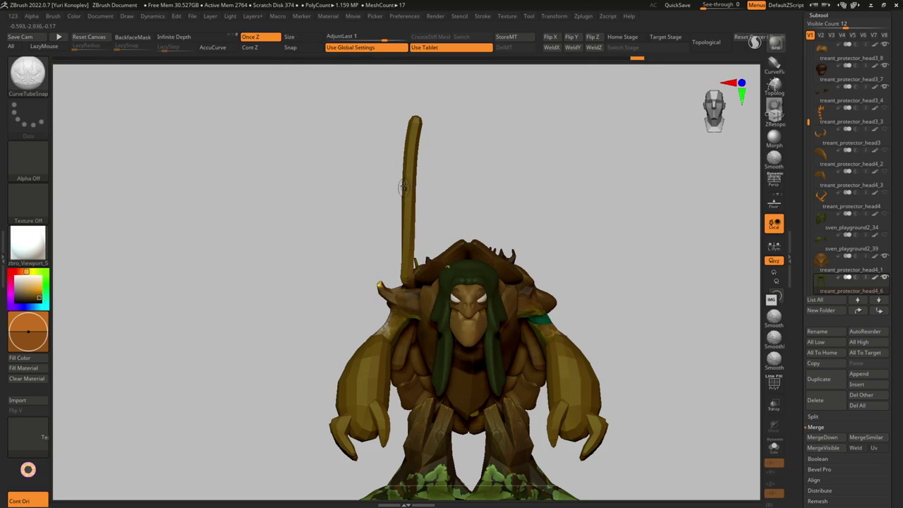
left_click_drag(366, 75, 364, 73)
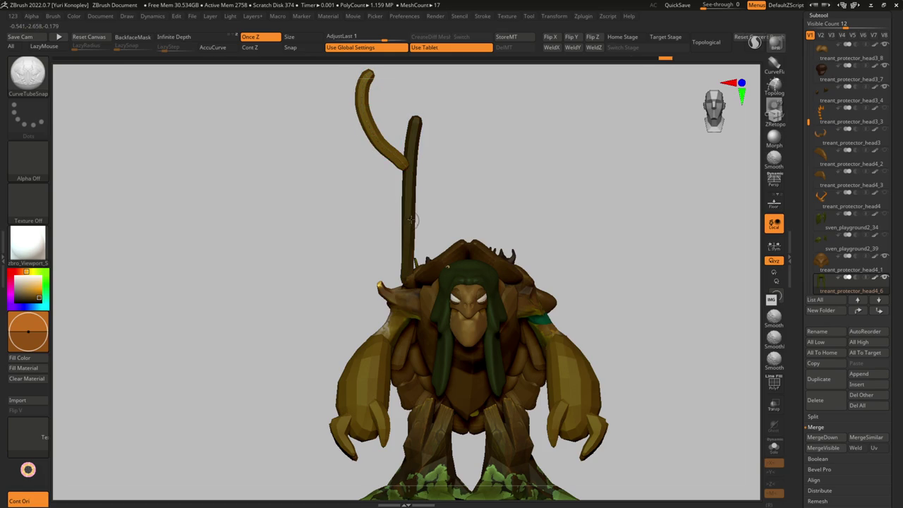
left_click_drag(409, 220, 455, 148)
mouse_move(371, 198)
left_mouse_down()
mouse_move(387, 236)
mouse_move(343, 195)
left_mouse_up()
key("shift")
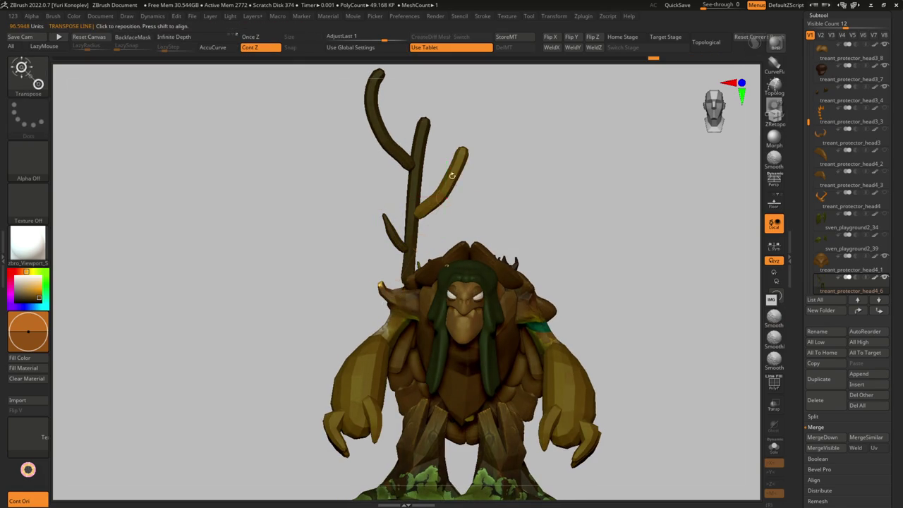
left_click_drag(464, 153, 447, 177, "shift")
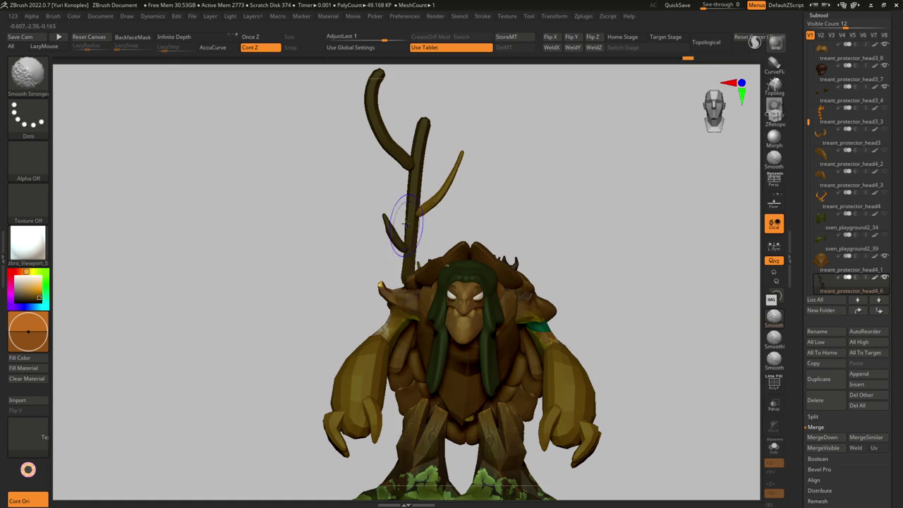
left_click(395, 134, "alt")
mouse_move(377, 111)
left_mouse_down("shift")
mouse_move(366, 93)
mouse_move(372, 127)
mouse_move(463, 138)
left_mouse_up("shift")
Step: Draw a Transpose action line along the branch and show it in Solo
key("w")
mouse_move(494, 169)
left_mouse_down()
mouse_move(477, 206)
mouse_move(441, 201)
mouse_move(448, 214)
mouse_move(502, 230)
mouse_move(414, 309)
left_mouse_up()
key("ctrl+shift+s")
Step: Select the antler branch, turn Solo off, and rotate it upright and tilted outward
left_click(413, 176, "alt")
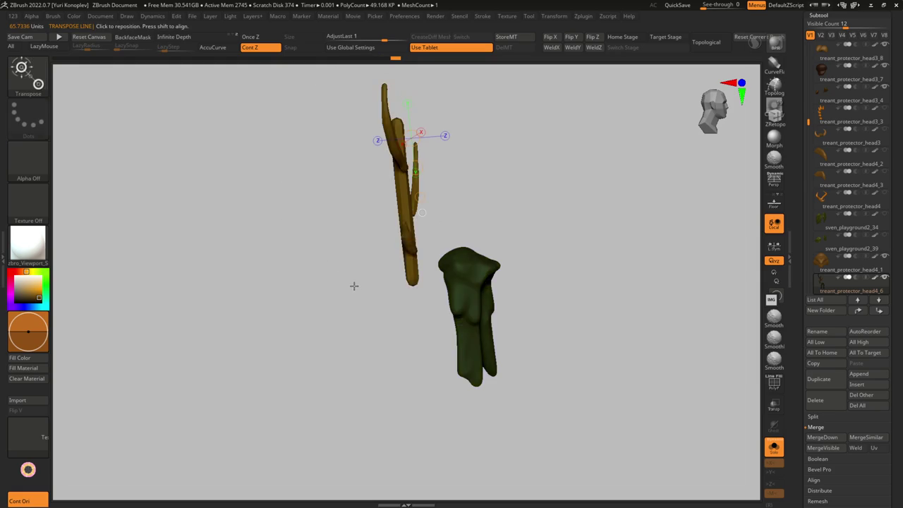
key("ctrl+shift+s")
mouse_move(388, 266)
left_mouse_down()
mouse_move(398, 244)
mouse_move(381, 205)
mouse_move(392, 218)
mouse_move(391, 283)
mouse_move(367, 266)
left_mouse_up()
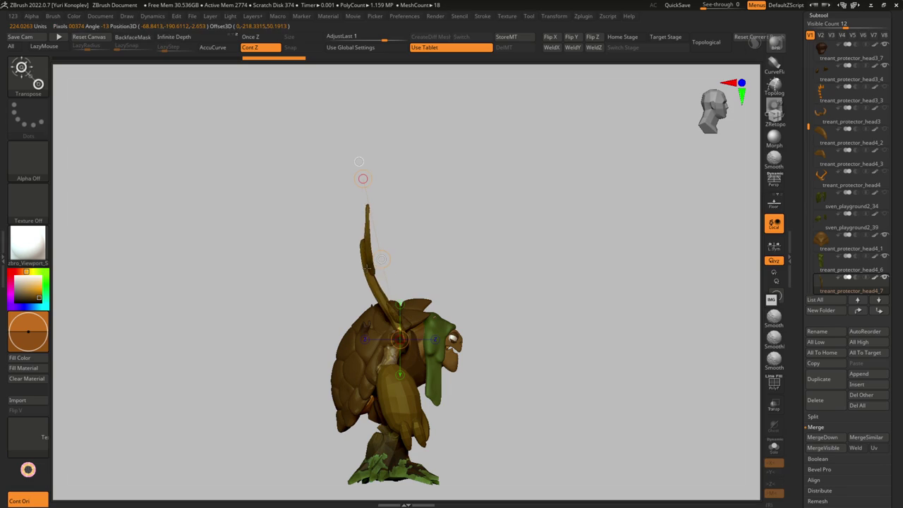
key("q")
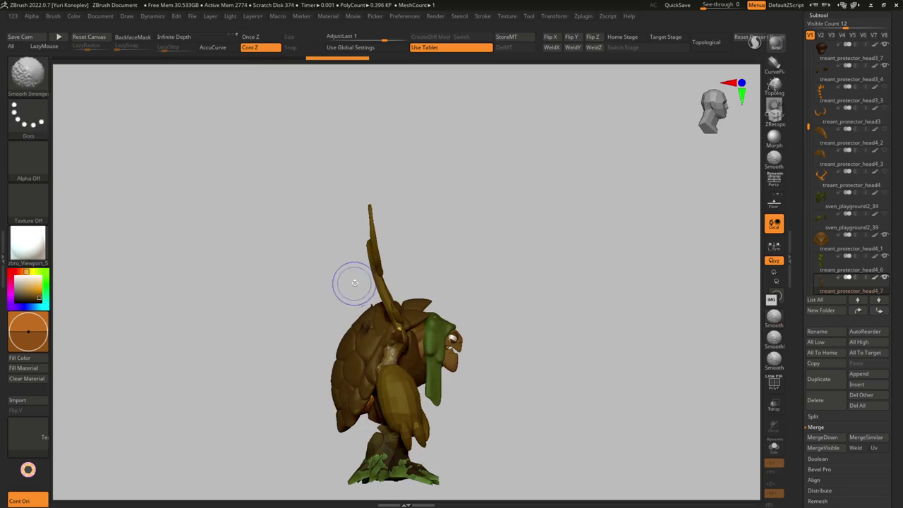
right_click_drag(381, 332, 379, 316, "shift")
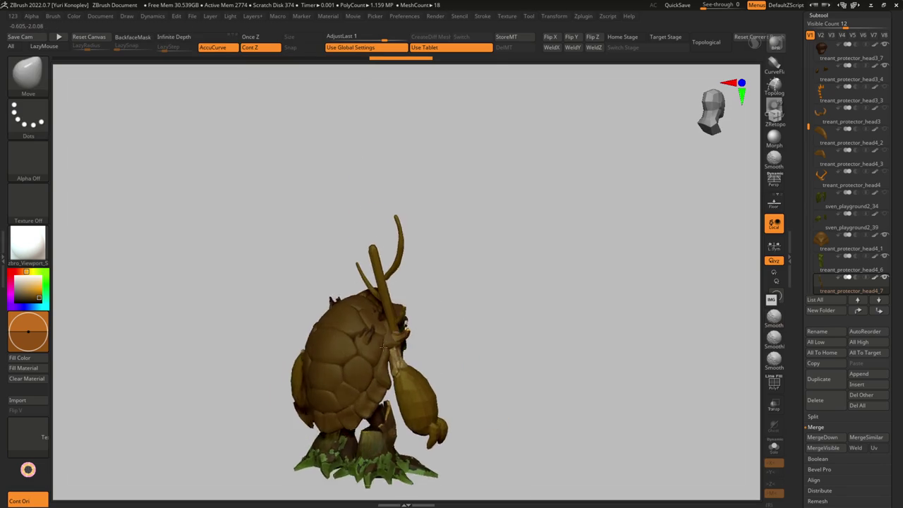
key("w")
left_click_drag(374, 258, 359, 178)
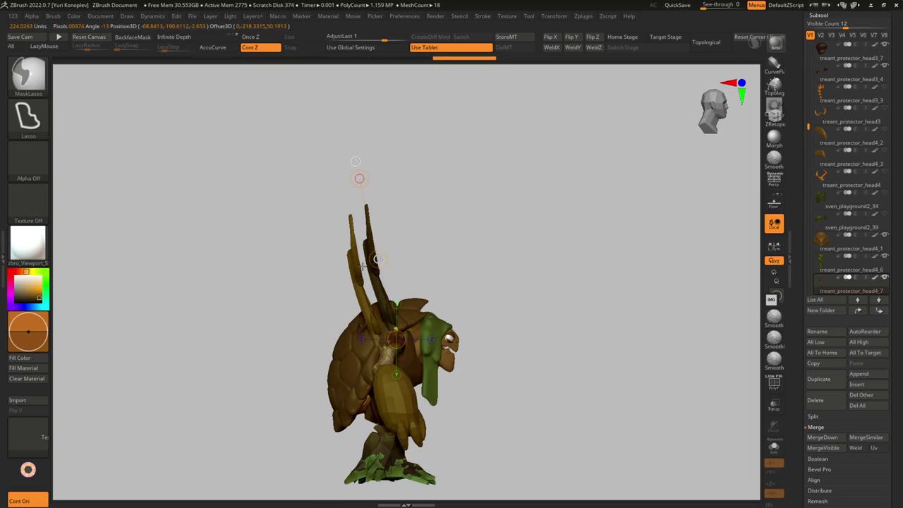
mouse_move(333, 288)
left_mouse_down()
mouse_move(376, 344)
mouse_move(351, 264)
left_mouse_up()
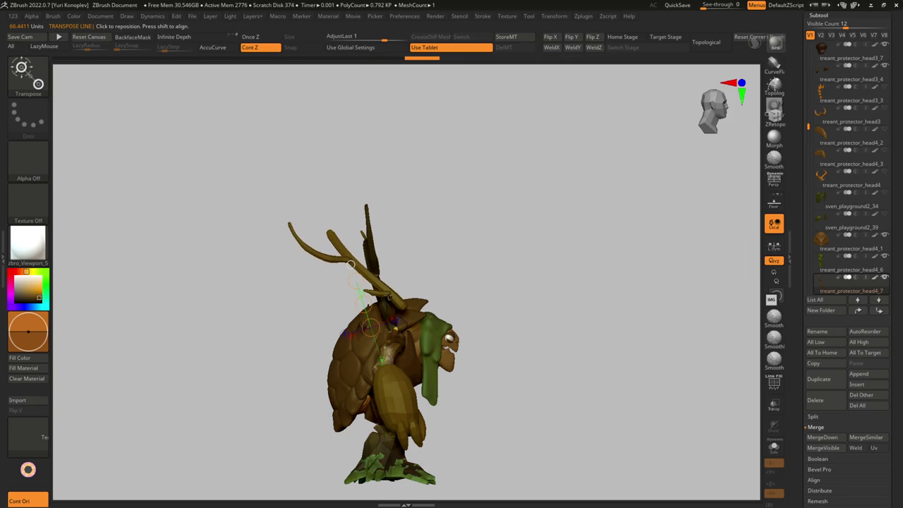
Step: Check the branch from several angles and try bending the left antler's top, then undo it
key("q")
mouse_move(508, 282)
left_mouse_down()
mouse_move(381, 290)
mouse_move(398, 287)
left_mouse_up()
mouse_move(355, 317)
left_mouse_down()
mouse_move(390, 312)
mouse_move(403, 288)
left_mouse_up()
key("w")
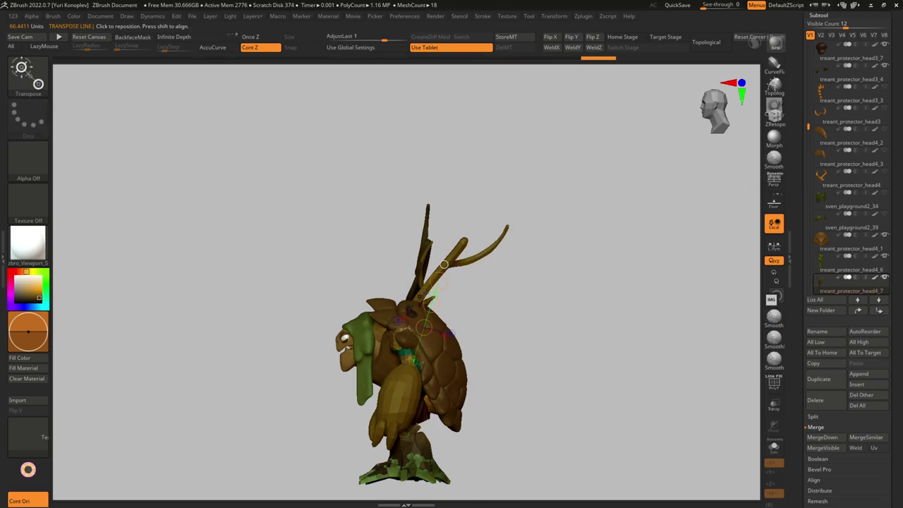
mouse_move(441, 265)
left_mouse_down()
mouse_move(468, 289)
mouse_move(502, 290)
mouse_move(501, 303)
mouse_move(470, 327)
mouse_move(460, 282)
mouse_move(404, 339)
left_mouse_up()
key("y")
left_click_drag(465, 282, 478, 257)
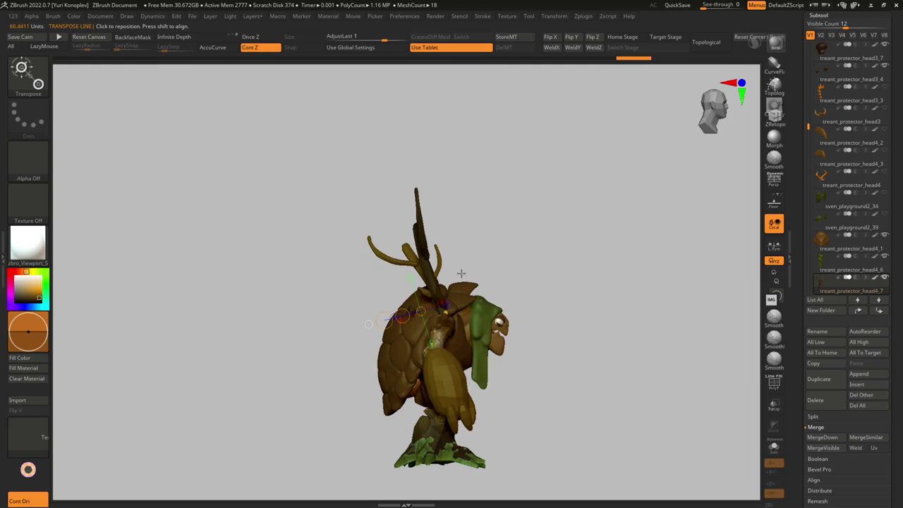
mouse_move(368, 324)
left_mouse_down()
mouse_move(466, 324)
mouse_move(429, 314)
left_mouse_up()
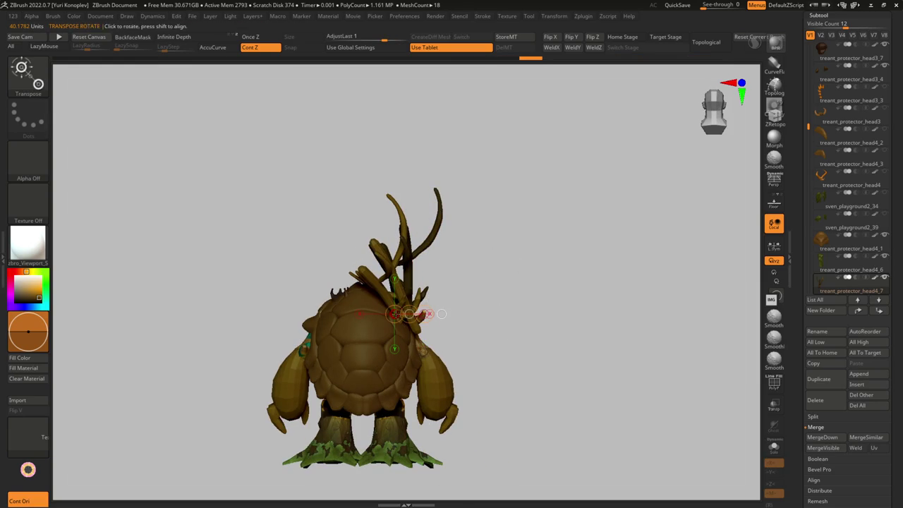
mouse_move(494, 310)
left_mouse_down()
mouse_move(381, 299)
mouse_move(425, 291)
mouse_move(467, 304)
mouse_move(393, 313)
mouse_move(428, 321)
mouse_move(459, 268)
mouse_move(504, 296)
mouse_move(501, 257)
mouse_move(459, 242)
mouse_move(436, 282)
mouse_move(423, 258)
mouse_move(470, 258)
mouse_move(469, 270)
left_mouse_up()
mouse_move(349, 371)
left_mouse_down()
mouse_move(349, 220)
mouse_move(326, 260)
left_mouse_up()
key("ctrl+z")
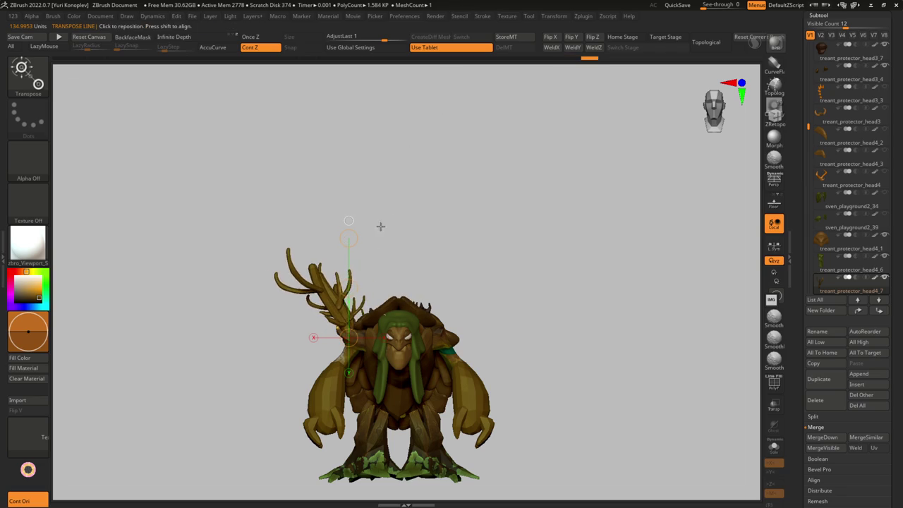
Step: Solo the antler, hide its middle section and invert visibility to isolate the top branch
key("ctrl+shift+s")
mouse_move(387, 264)
left_mouse_down()
mouse_move(389, 371)
mouse_move(353, 262)
left_mouse_up()
key("ctrl+z")
key("ctrl+z")
key("ctrl+shift+z")
key("ctrl+shift+z")
mouse_move(416, 304)
left_mouse_down("ctrl+alt+shift")
mouse_move(363, 264)
mouse_move(332, 302)
left_mouse_up("ctrl+alt+shift")
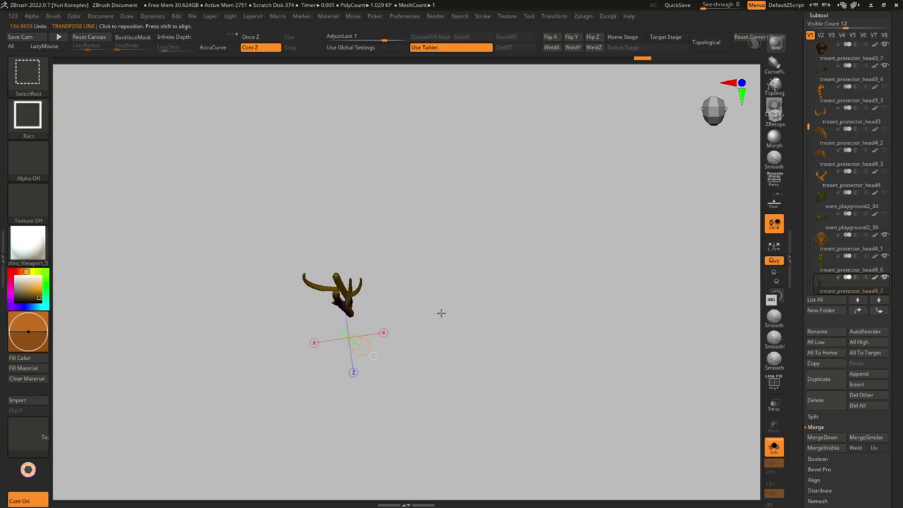
left_click(387, 306, "ctrl+shift")
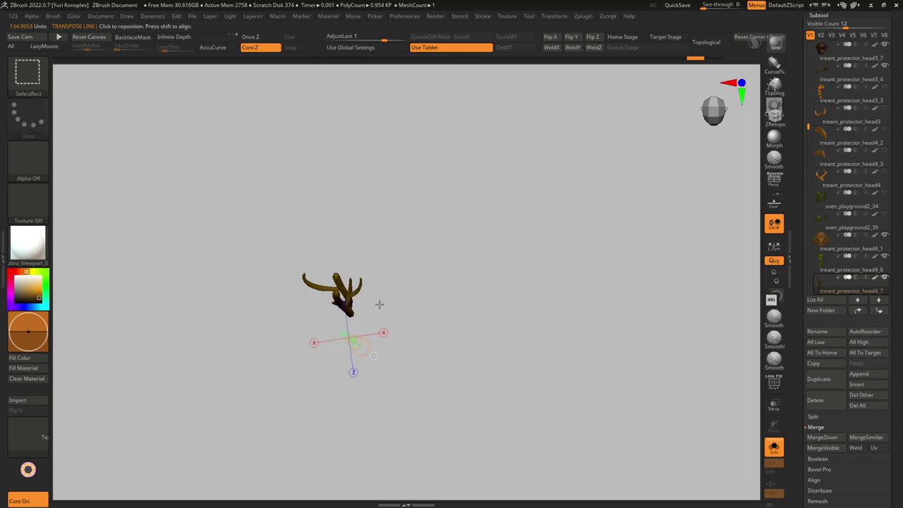
Step: Rotate the top antler branch upright with Transpose and review the treant from the front
mouse_move(374, 355)
left_mouse_down()
mouse_move(324, 276)
mouse_move(375, 144)
left_mouse_up()
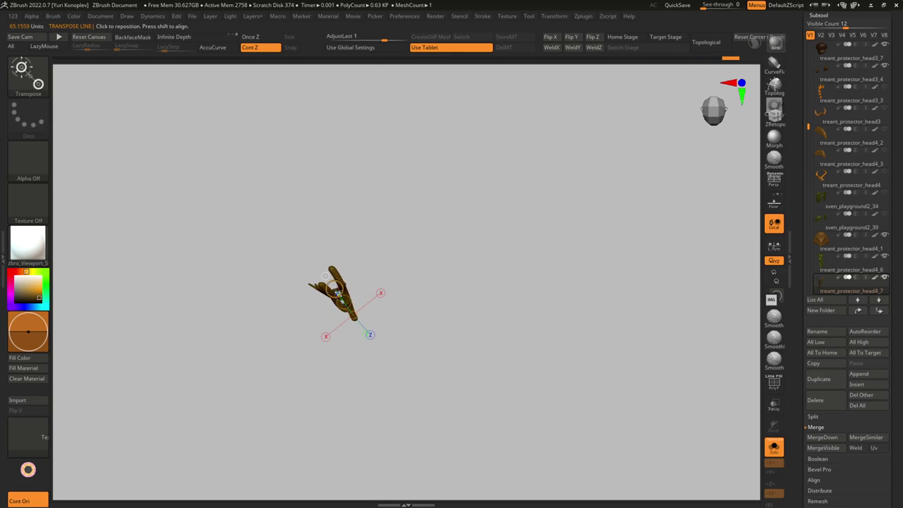
left_click_drag(325, 276, 422, 242)
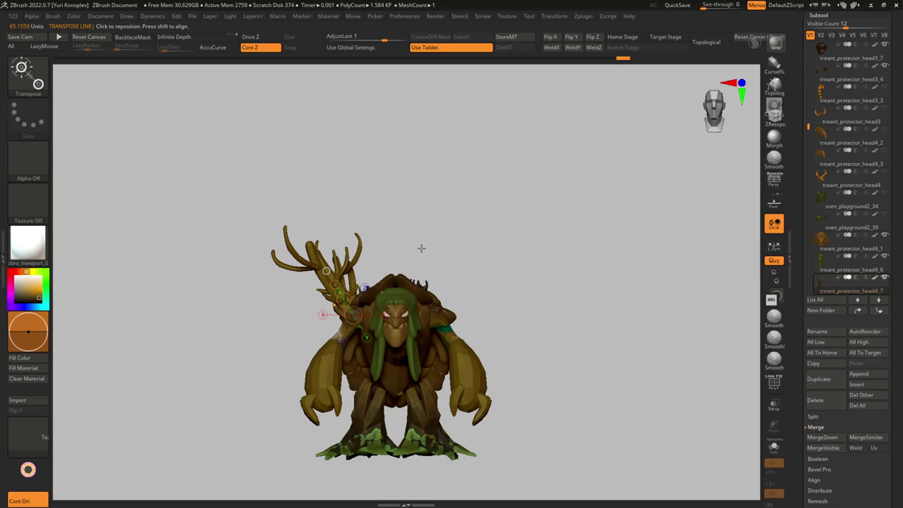
mouse_move(354, 292)
left_mouse_down("shift")
mouse_move(354, 362)
mouse_move(329, 321)
left_mouse_up("shift")
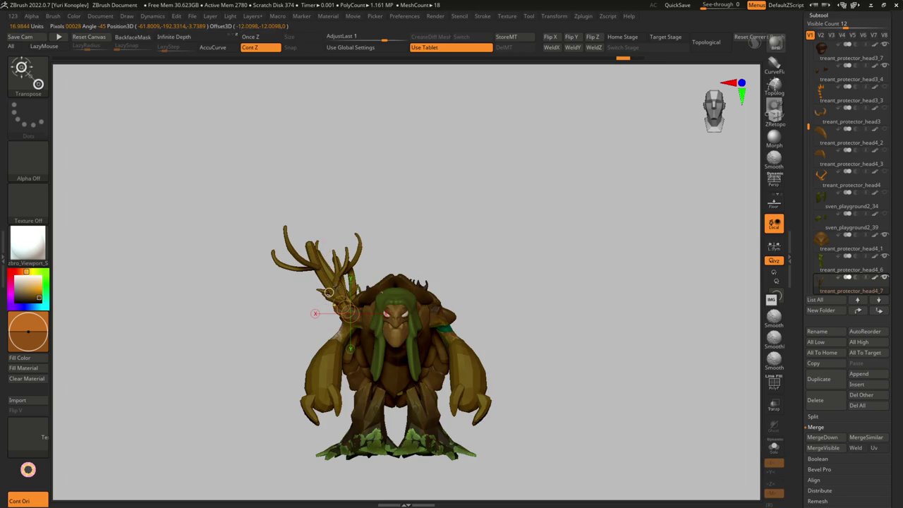
mouse_move(325, 230)
left_mouse_down()
mouse_move(308, 219)
mouse_move(306, 282)
mouse_move(318, 282)
left_mouse_up()
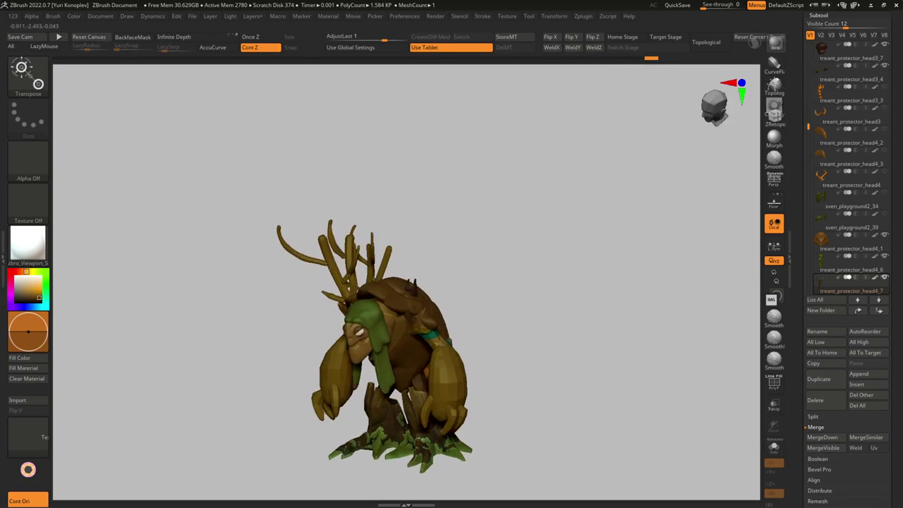
key("q")
mouse_move(275, 211)
left_mouse_down()
mouse_move(349, 249)
mouse_move(351, 221)
mouse_move(312, 242)
mouse_move(338, 266)
mouse_move(370, 265)
left_mouse_up()
left_click_drag(373, 323, 397, 250)
left_click_drag(388, 290, 430, 279)
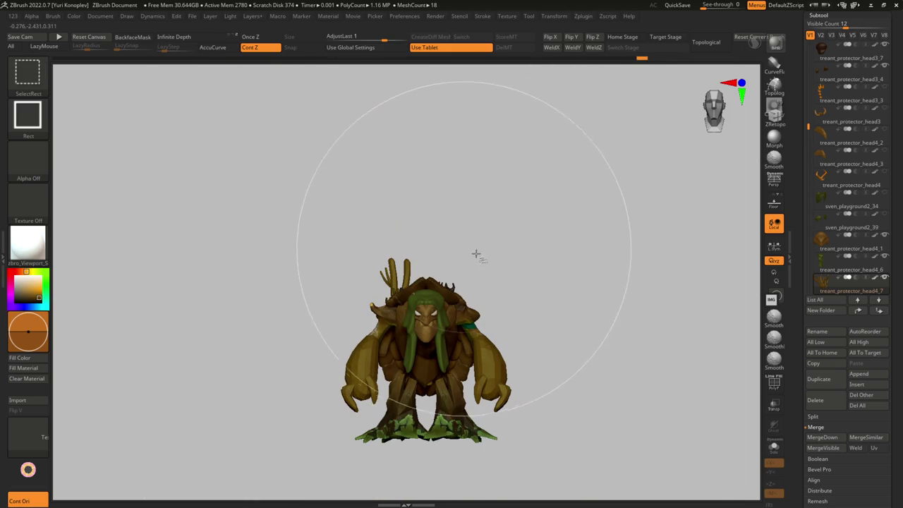
Step: Hide part of the antler and split it off with Split Hidden into a new subtool
left_click(407, 249, "ctrl+alt+shift")
left_click(528, 290, "ctrl+shift")
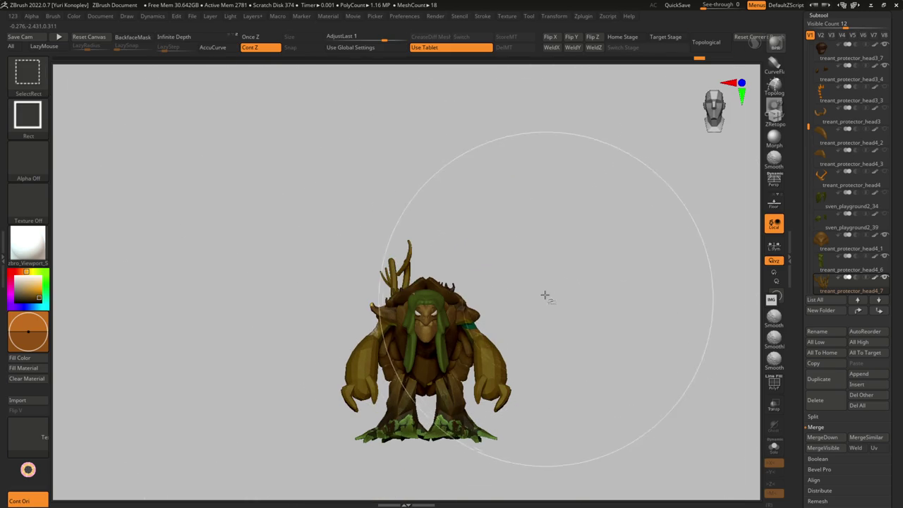
mouse_move(461, 252)
left_mouse_down()
mouse_move(414, 269)
mouse_move(479, 259)
mouse_move(480, 306)
left_mouse_up()
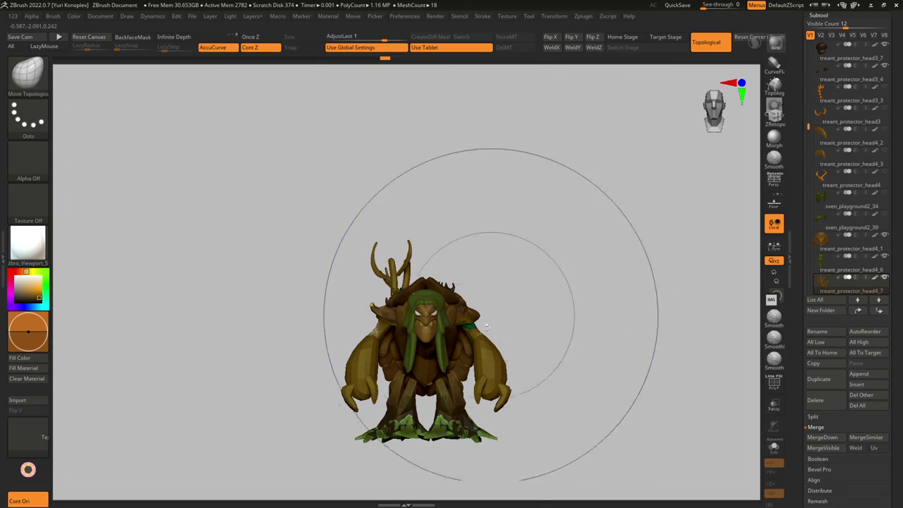
key("g")
left_click(466, 471)
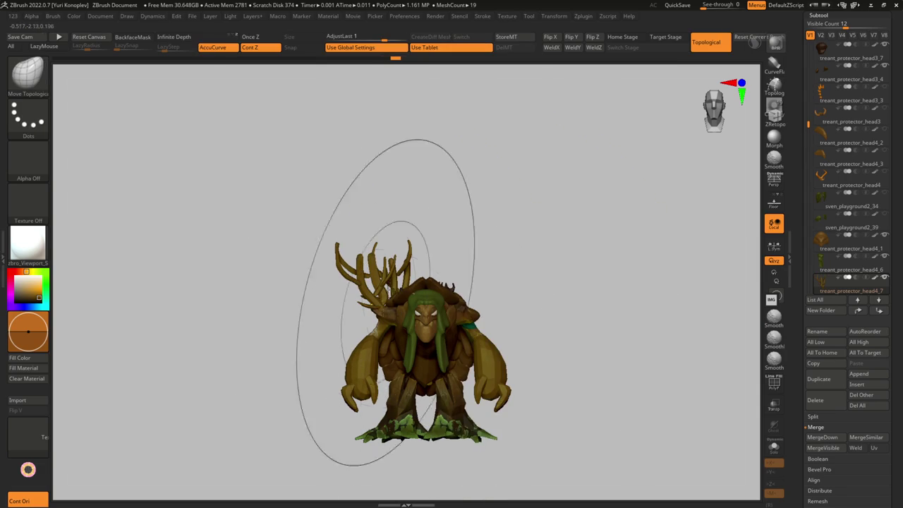
Step: Move the split antler piece to the treant's right shoulder and tilt it outward
key("w")
mouse_move(367, 312)
left_mouse_down()
mouse_move(491, 317)
mouse_move(480, 300)
mouse_move(493, 203)
left_mouse_up()
left_click_drag(472, 256, 439, 370)
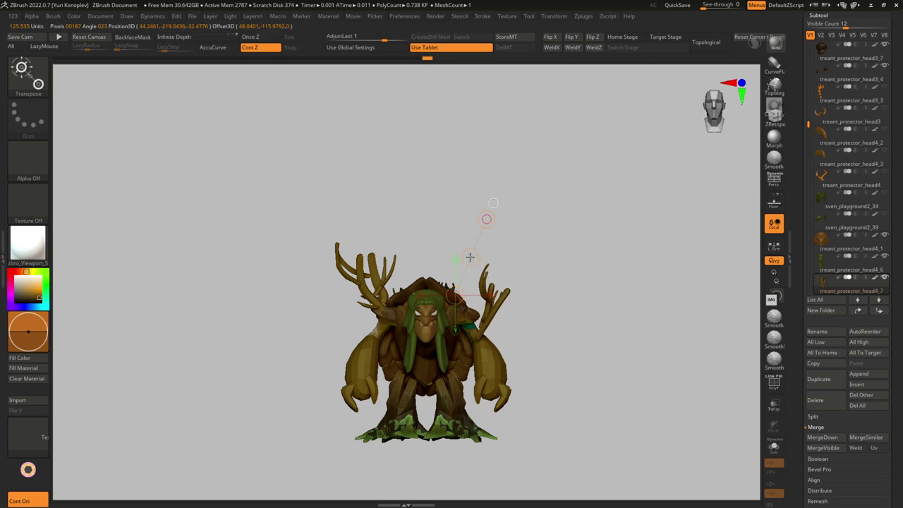
mouse_move(635, 318)
left_mouse_down("shift")
mouse_move(550, 303)
mouse_move(563, 317)
left_mouse_up("shift")
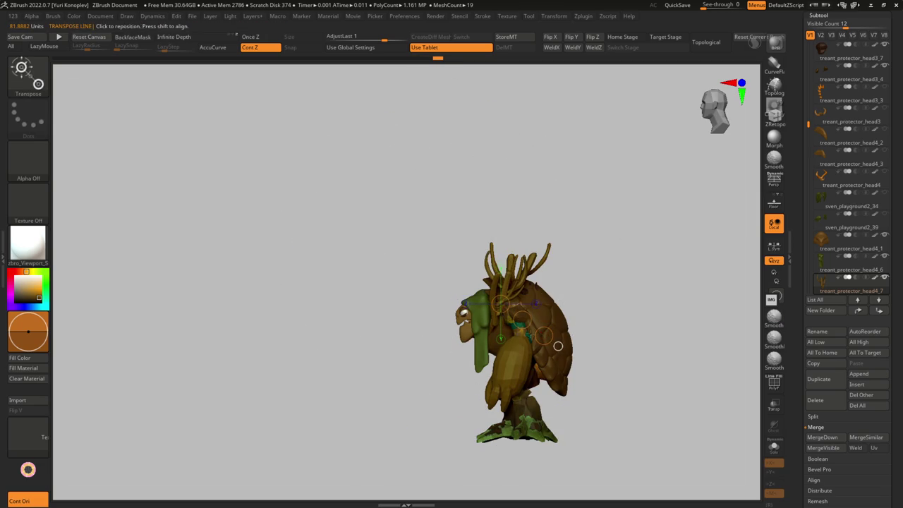
mouse_move(540, 319)
left_mouse_down()
mouse_move(519, 256)
mouse_move(537, 282)
left_mouse_up()
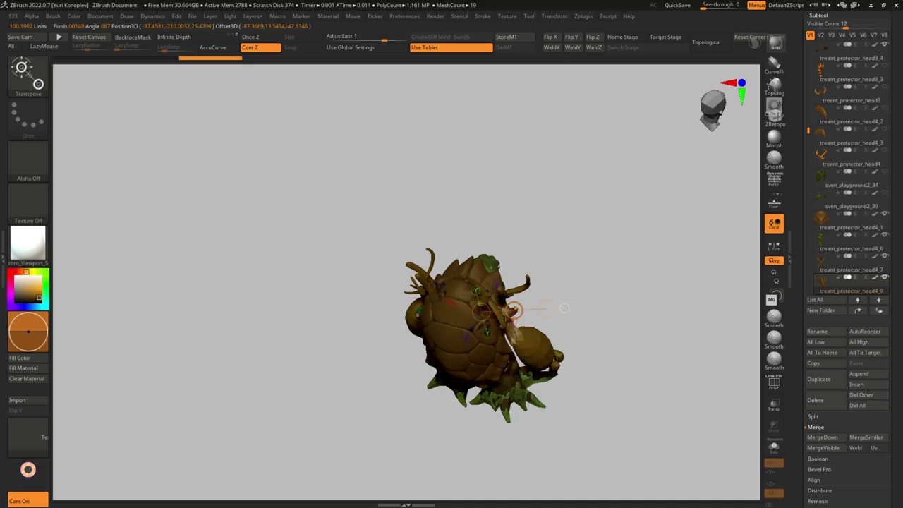
mouse_move(537, 282)
left_mouse_down()
mouse_move(470, 251)
mouse_move(421, 308)
mouse_move(430, 295)
left_mouse_up()
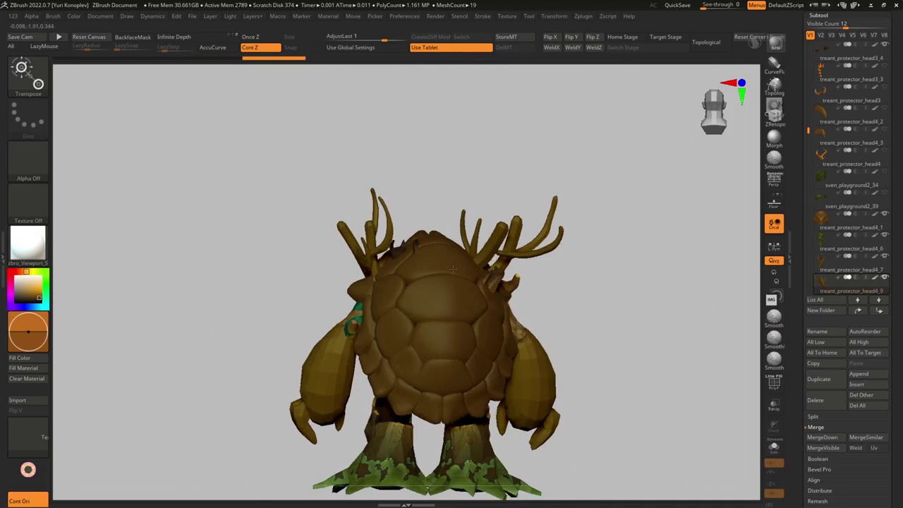
Step: Insert a cube on the treant's back and shrink it in place
key("space")
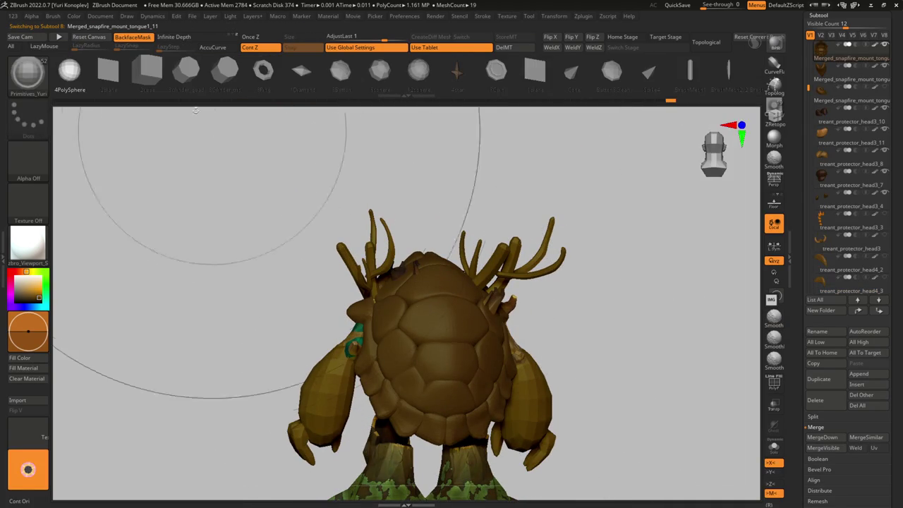
left_click_drag(140, 70, 406, 338)
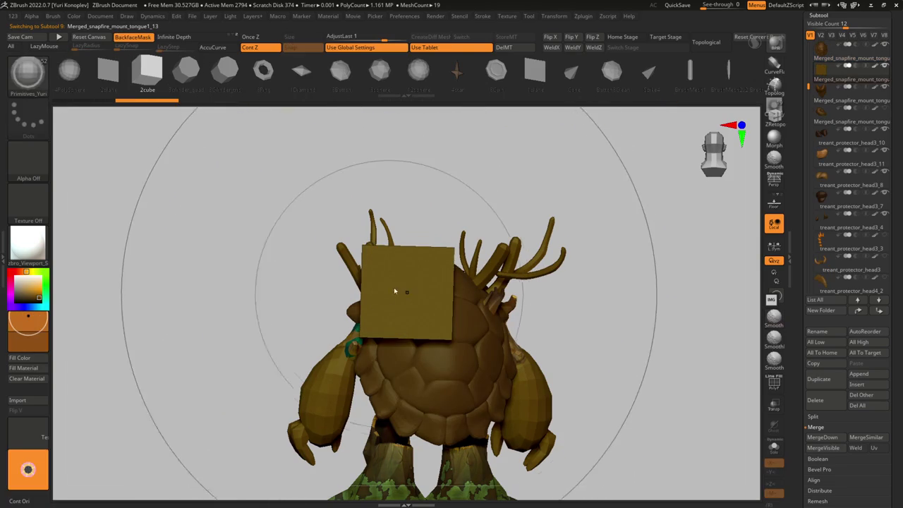
key("shift+f")
left_click(392, 256, "ctrl+shift")
key("w")
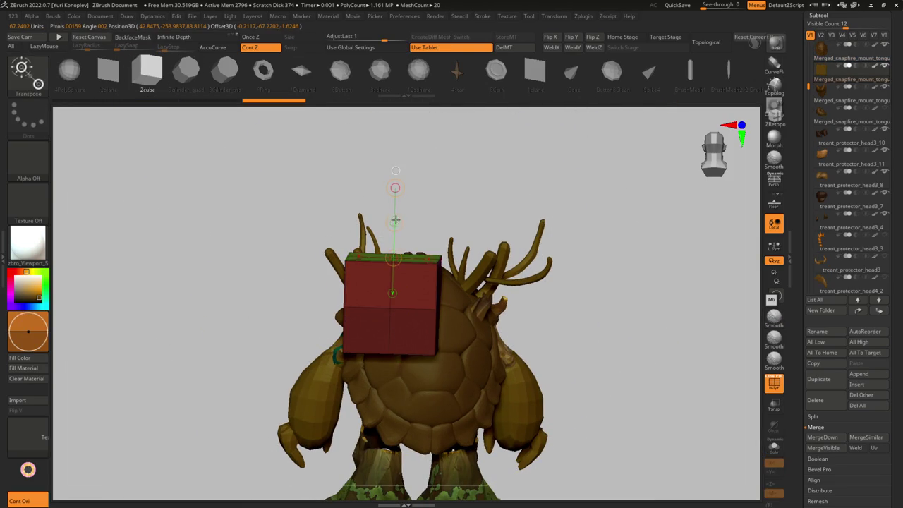
left_click_drag(468, 195, 402, 268)
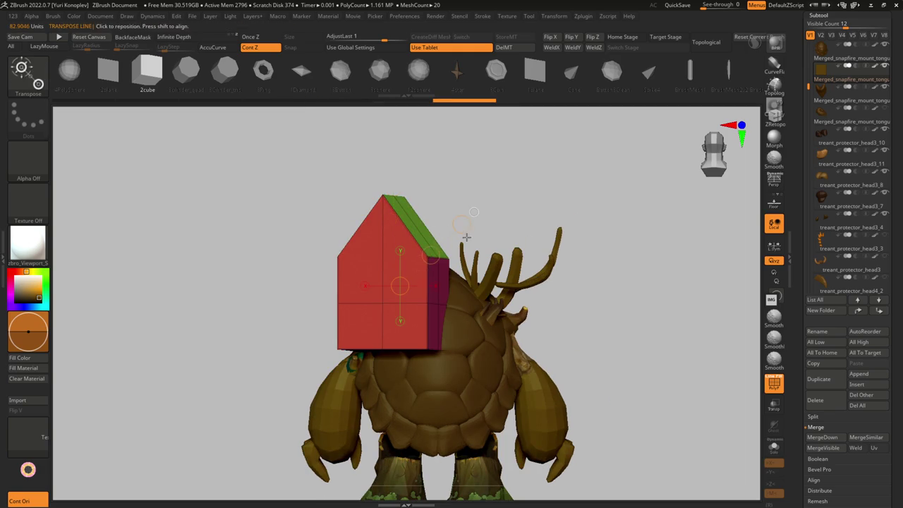
left_click_drag(463, 225, 461, 225)
mouse_move(433, 254)
left_mouse_down()
mouse_move(414, 328)
mouse_move(438, 282)
left_mouse_up()
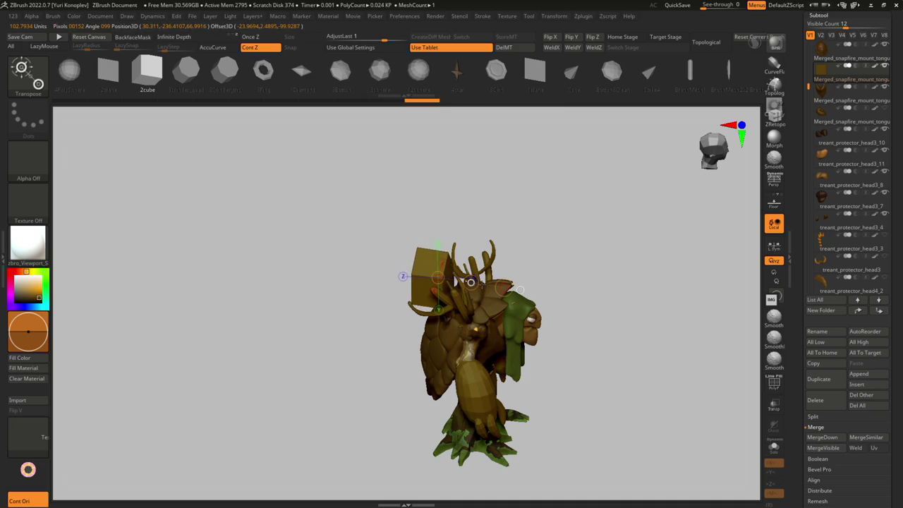
Step: Duplicate the house block lower on the treant's back with a Ctrl Transpose line
key("y")
left_click_drag(457, 281, 457, 303)
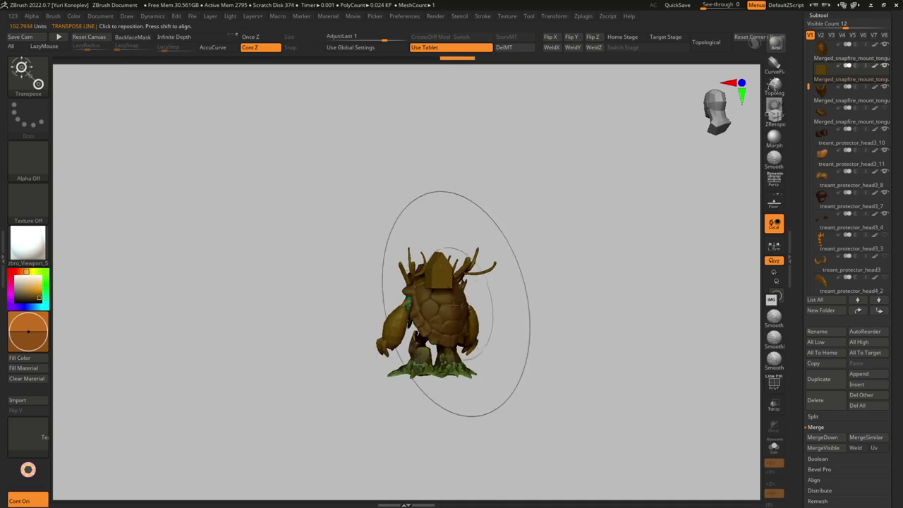
mouse_move(379, 267)
left_mouse_down()
mouse_move(505, 231)
mouse_move(519, 289)
left_mouse_up()
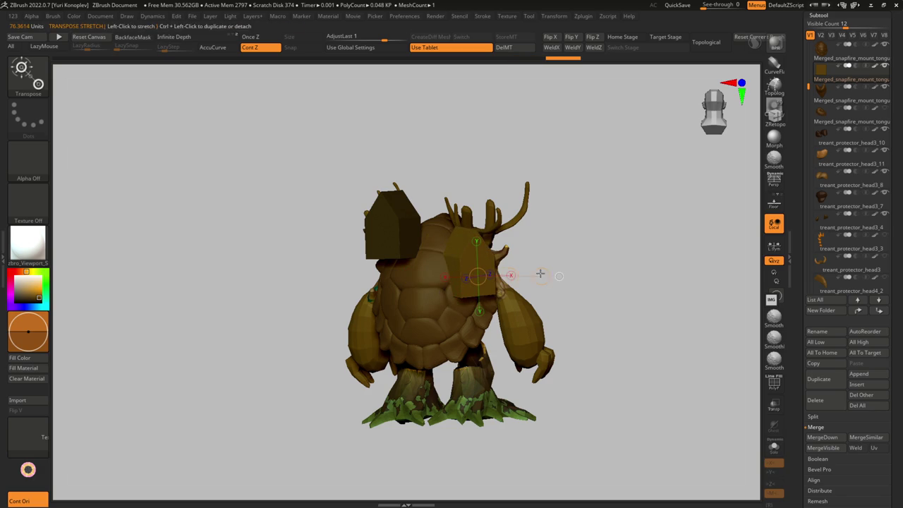
mouse_move(483, 317)
right_mouse_down()
mouse_move(516, 283)
mouse_move(502, 289)
mouse_move(413, 252)
mouse_move(417, 288)
right_mouse_up()
left_click_drag(447, 278, 450, 329, "ctrl")
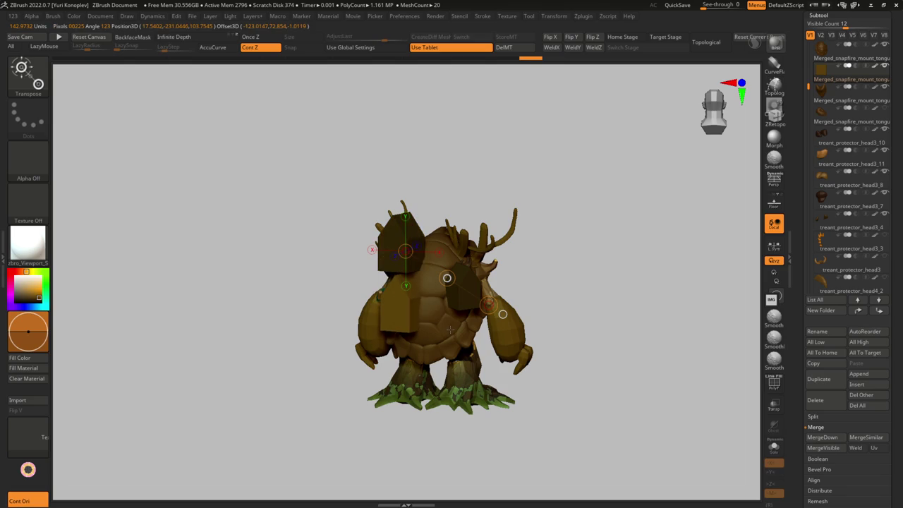
mouse_move(503, 314)
right_mouse_down()
mouse_move(511, 314)
mouse_move(437, 297)
mouse_move(396, 302)
right_mouse_up()
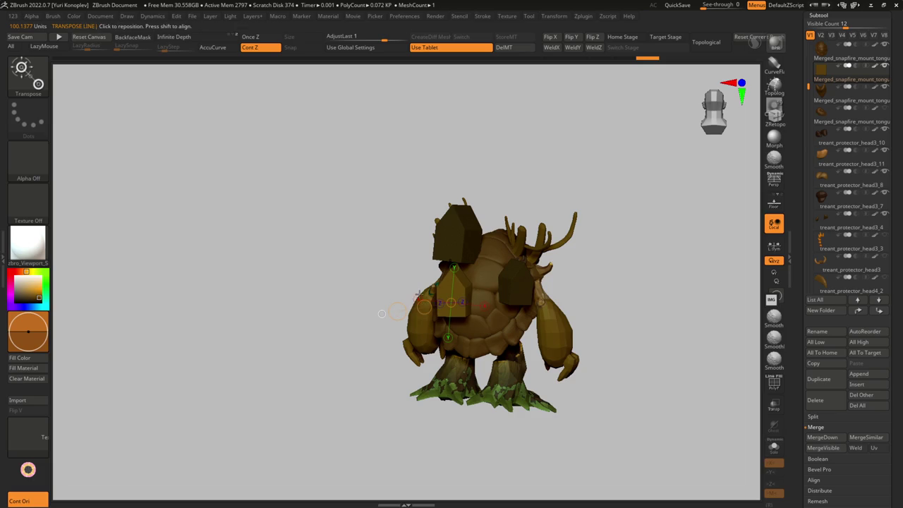
mouse_move(424, 307)
right_mouse_down()
mouse_move(569, 290)
mouse_move(502, 293)
mouse_move(465, 310)
mouse_move(413, 299)
mouse_move(433, 333)
mouse_move(432, 302)
mouse_move(579, 265)
mouse_move(421, 231)
mouse_move(424, 275)
right_mouse_up()
Step: Select treant_protector_head4_9 and thicken and re-pose its thin horn with Transpose
left_click(579, 265, "alt")
key("w")
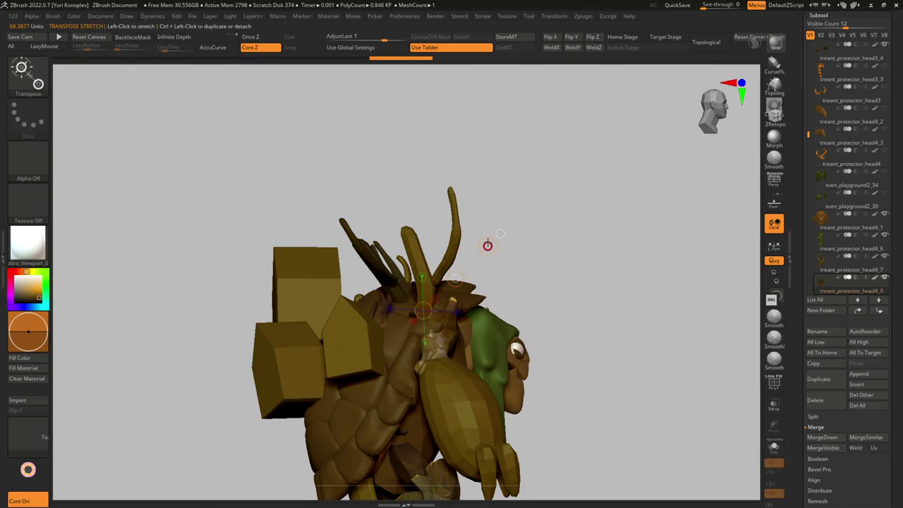
left_click_drag(487, 246, 487, 246)
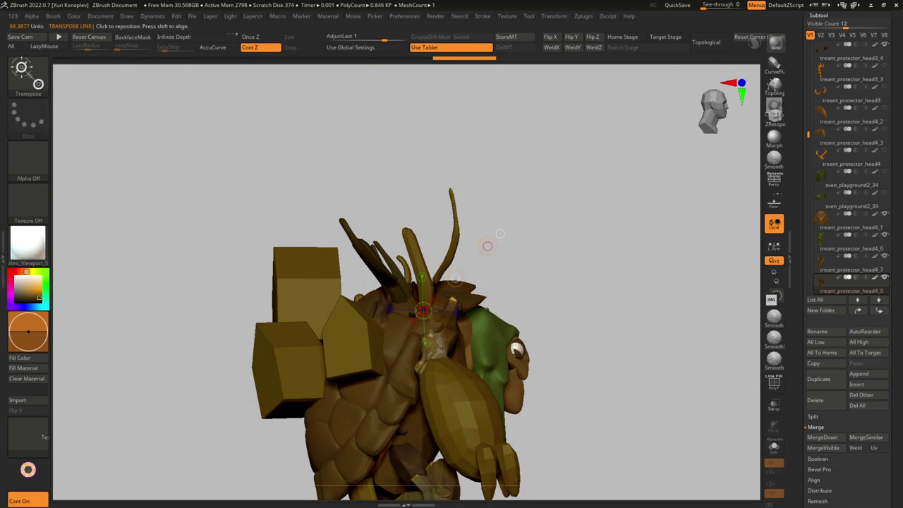
mouse_move(492, 255)
right_mouse_down()
mouse_move(410, 255)
mouse_move(400, 288)
mouse_move(352, 321)
mouse_move(335, 314)
mouse_move(327, 282)
right_mouse_up()
left_click(410, 254, "alt")
key("q")
left_click(328, 281, "alt")
Step: Choose the CurveTubeSnap brush and orbit to a three-quarter front view
key("ctrl")
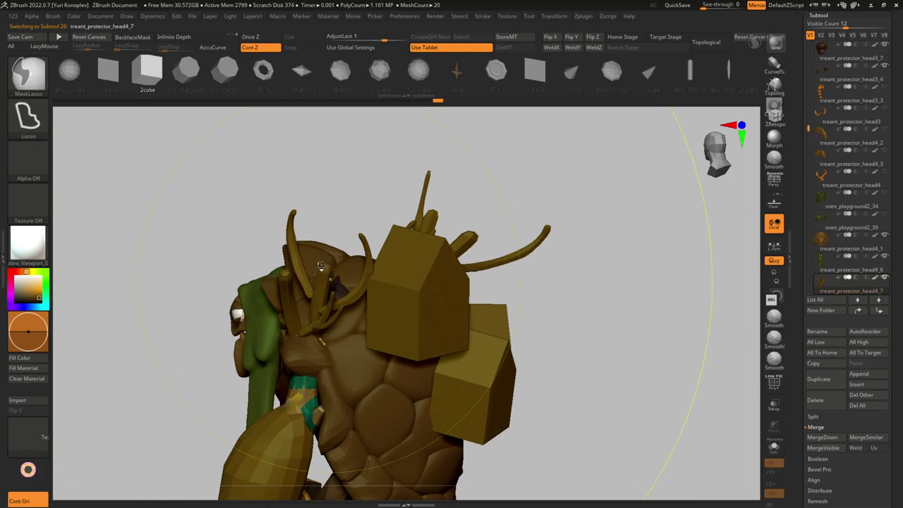
key("b")
key("c")
key("t")
key("s")
right_click_drag(342, 257, 336, 264)
mouse_move(246, 309)
right_mouse_down()
mouse_move(292, 256)
mouse_move(292, 235)
right_mouse_up()
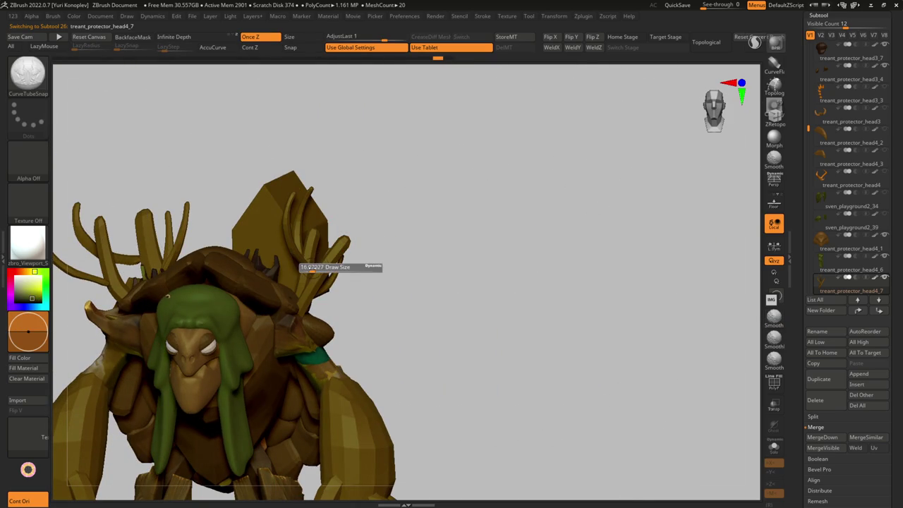
right_click_drag(309, 299, 320, 219)
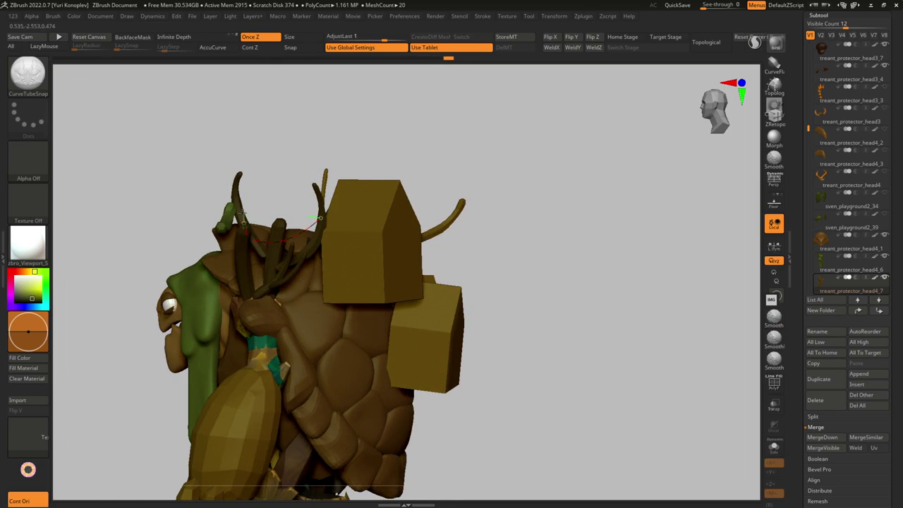
right_click_drag(252, 292, 255, 212)
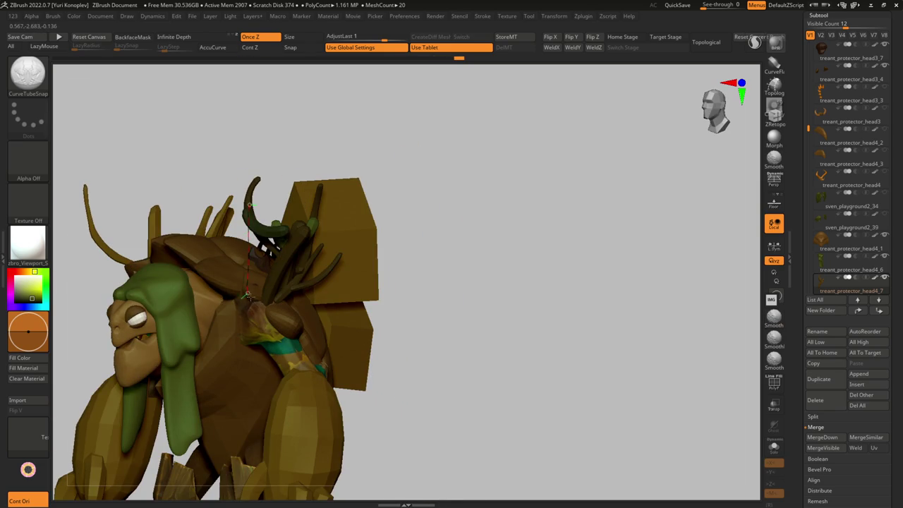
Step: Draw a green vine tube hanging from an antler down over the shoulder
left_click_drag(248, 294, 301, 261)
left_click_drag(246, 212, 238, 416)
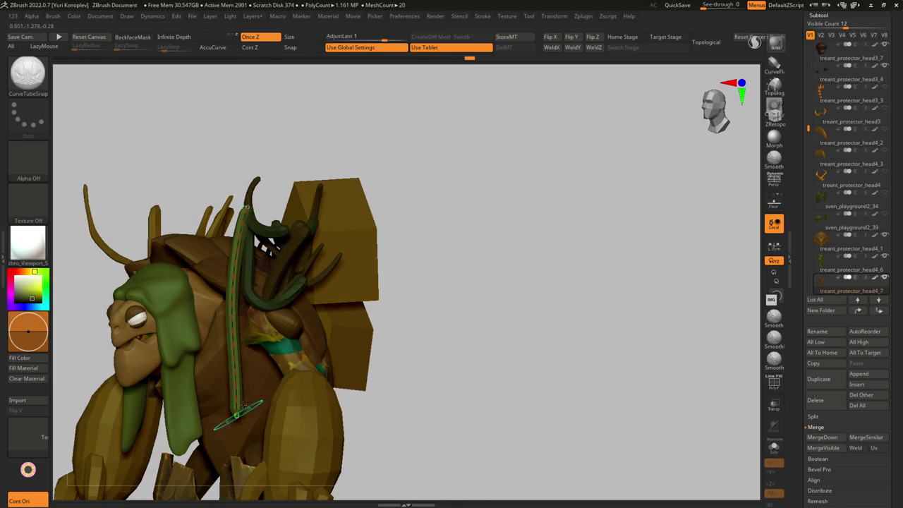
mouse_move(296, 247)
right_mouse_down()
mouse_move(297, 262)
mouse_move(333, 296)
mouse_move(281, 348)
mouse_move(281, 262)
mouse_move(306, 251)
right_mouse_up()
key("shift")
left_click(280, 251, "alt")
right_click_drag(286, 219, 297, 246)
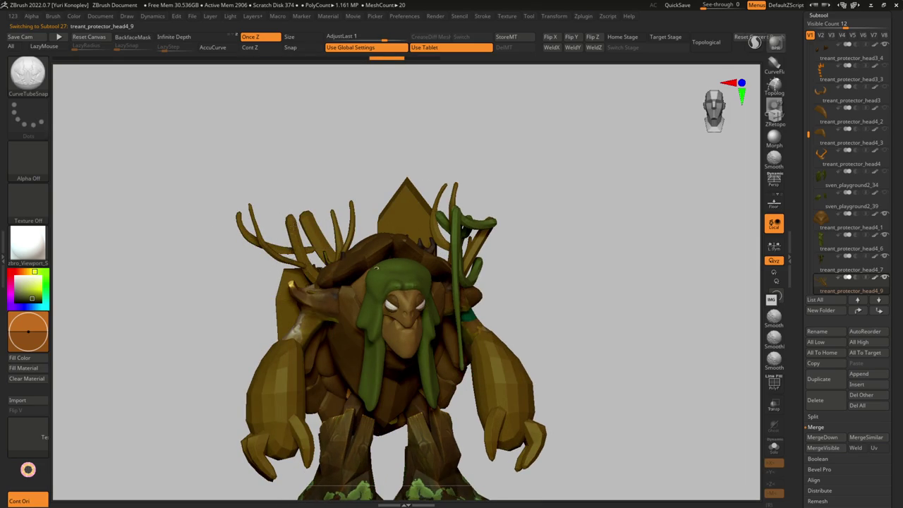
Step: Commit the first vine tube and add another running up along the horn
right_click_drag(311, 250, 308, 219)
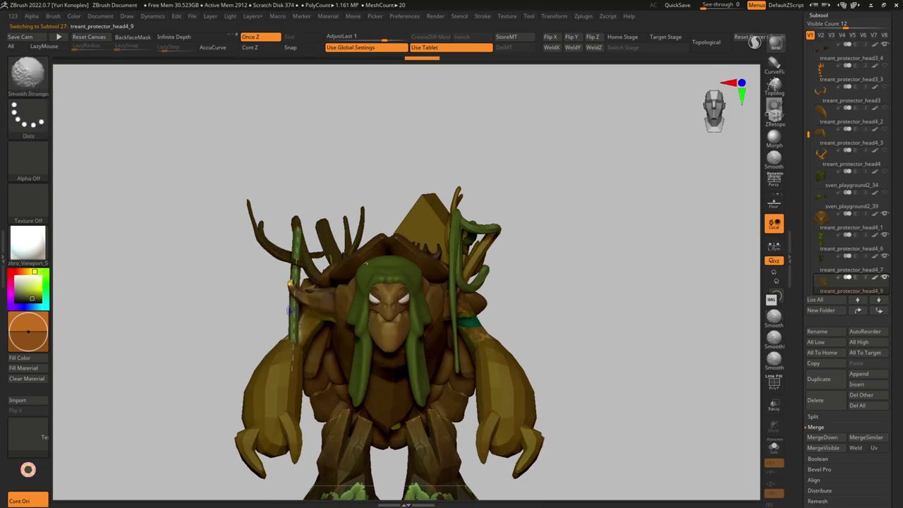
mouse_move(263, 345)
right_mouse_down()
mouse_move(347, 270)
mouse_move(346, 248)
mouse_move(301, 241)
right_mouse_up()
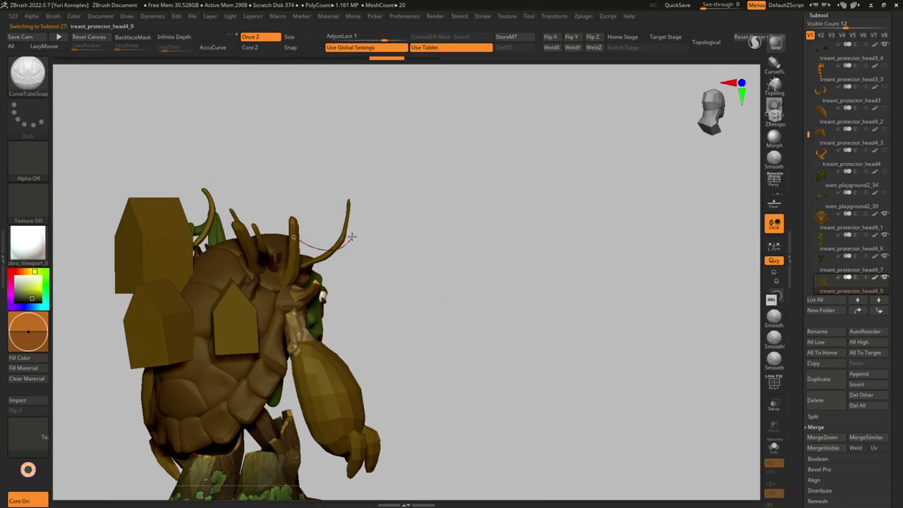
left_click_drag(347, 211, 348, 203)
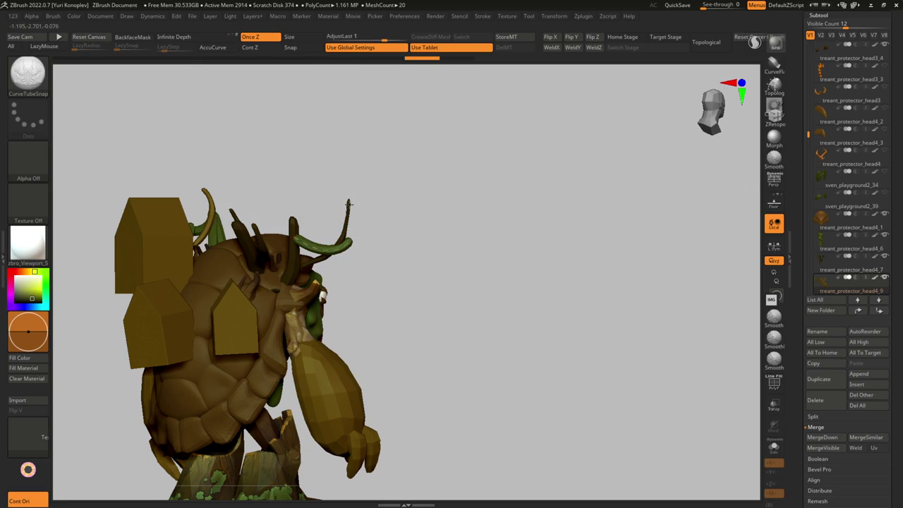
left_click(349, 275)
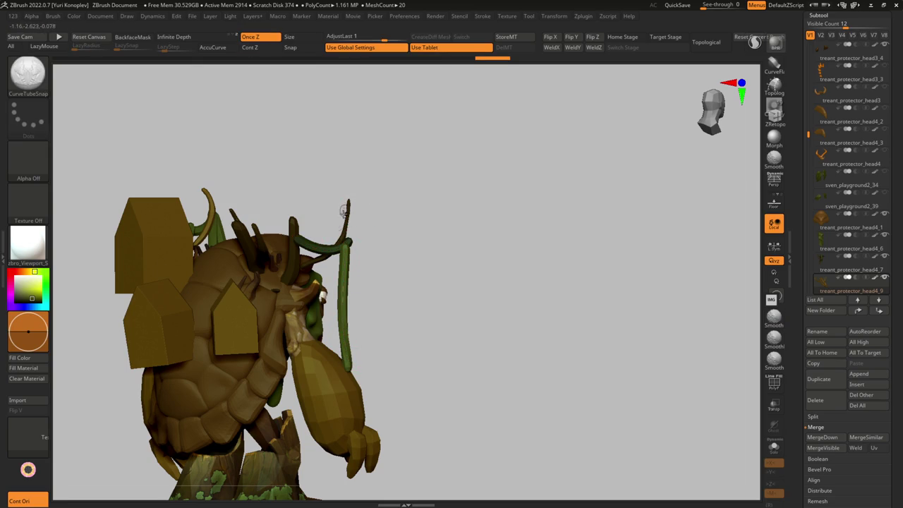
right_click_drag(291, 263, 273, 233)
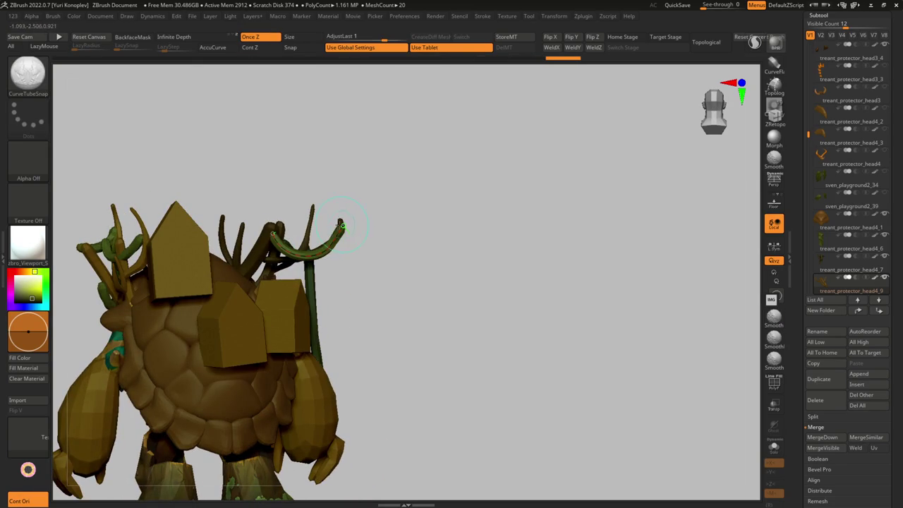
right_click_drag(230, 243, 228, 221)
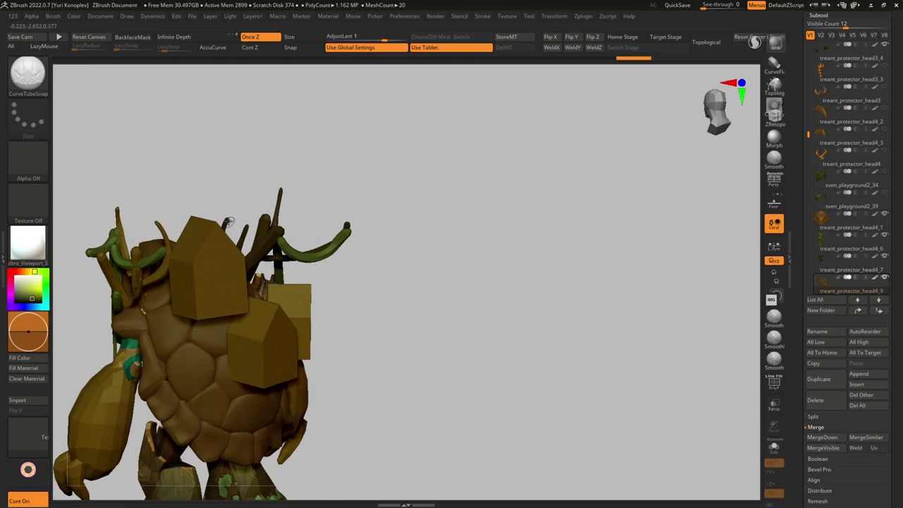
mouse_move(278, 204)
right_mouse_down("shift")
mouse_move(454, 250)
mouse_move(383, 226)
mouse_move(326, 223)
mouse_move(276, 245)
mouse_move(328, 258)
mouse_move(346, 238)
right_mouse_up("shift")
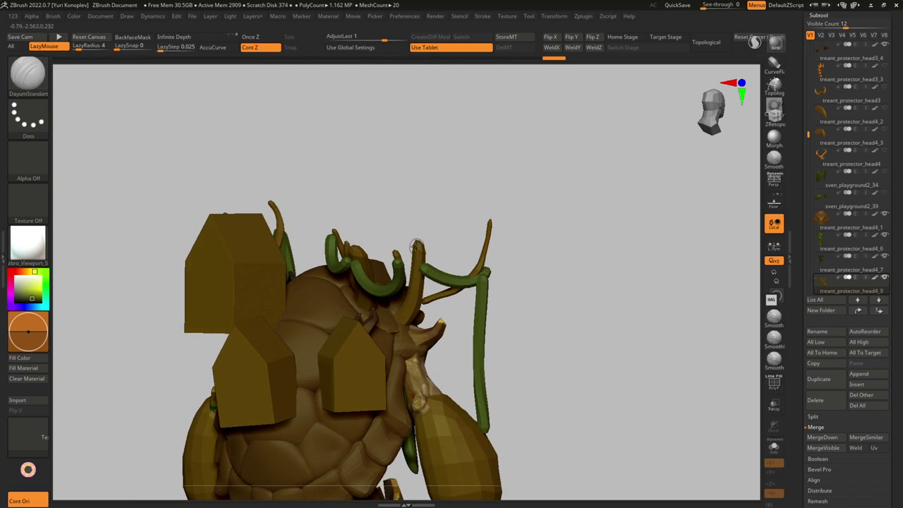
Step: Draw a vine tube between two antlers and view the vine piece solo
key("b")
key("c")
key("s")
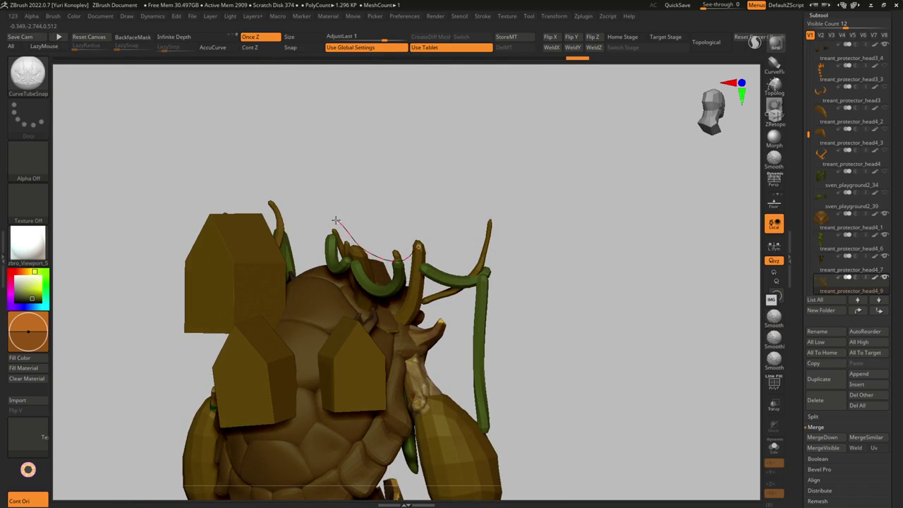
left_click_drag(419, 246, 420, 247)
key("shift")
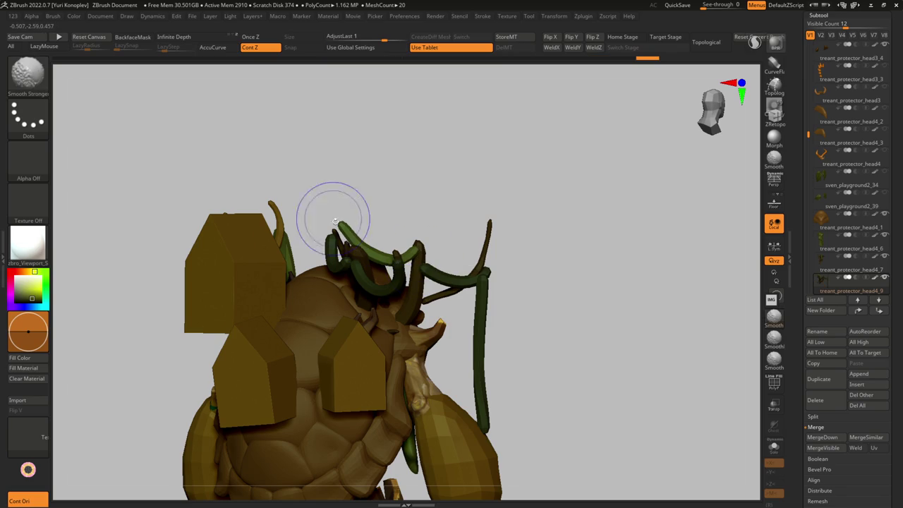
key("w")
key("shift+f")
key("shift+f")
Step: Box-hide the brown strands with SelectRect and remove them with Geometry > Del Hidden
mouse_move(419, 284)
left_mouse_down()
mouse_move(375, 326)
mouse_move(456, 363)
mouse_move(430, 343)
left_mouse_up()
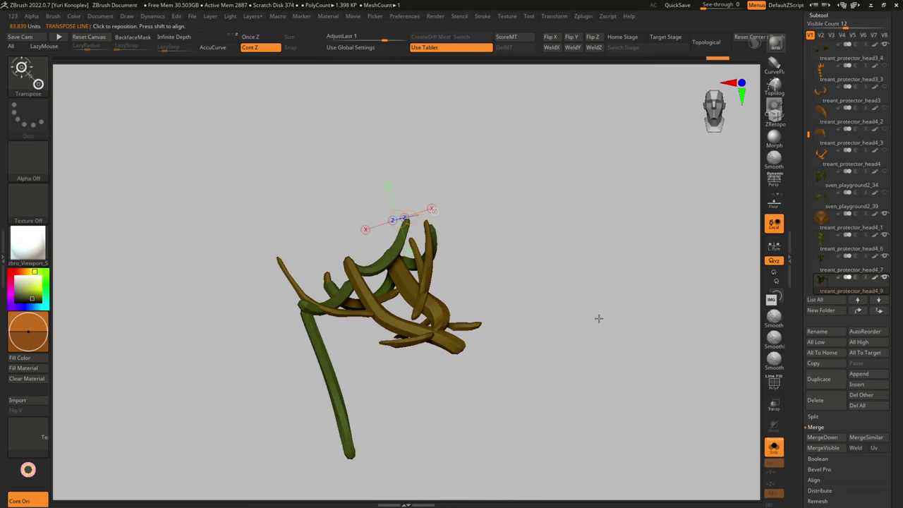
key("space")
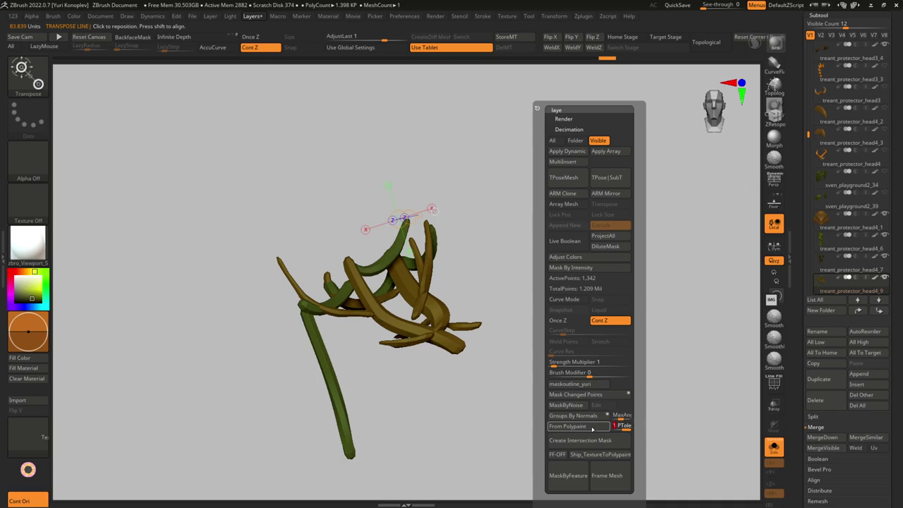
left_click_drag(599, 428, 452, 327)
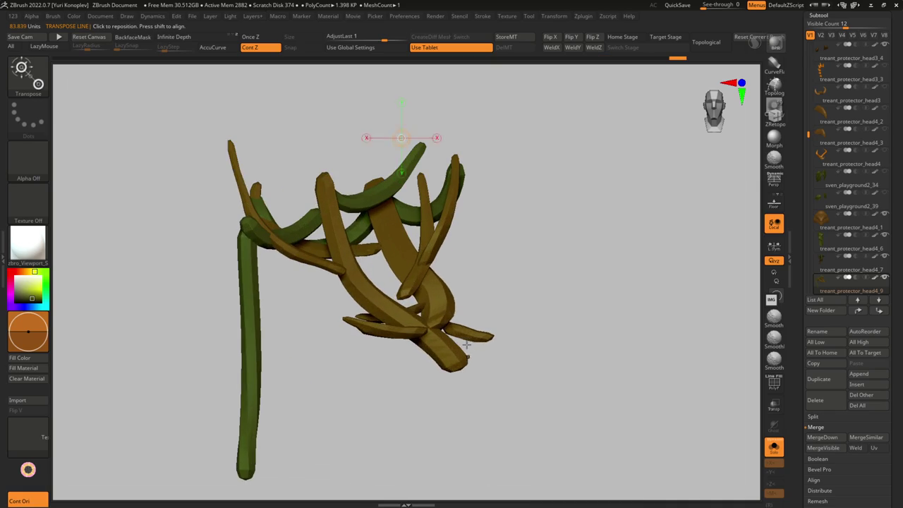
left_click_drag(403, 256, 501, 316, "ctrl+alt+shift")
mouse_move(531, 381)
left_mouse_down("ctrl+shift")
mouse_move(548, 417)
mouse_move(478, 352)
left_mouse_up("ctrl+shift")
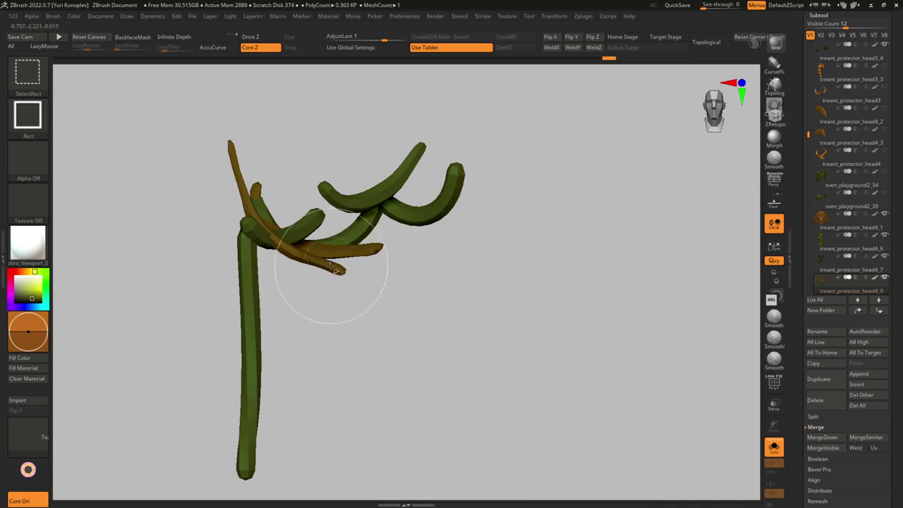
key("w")
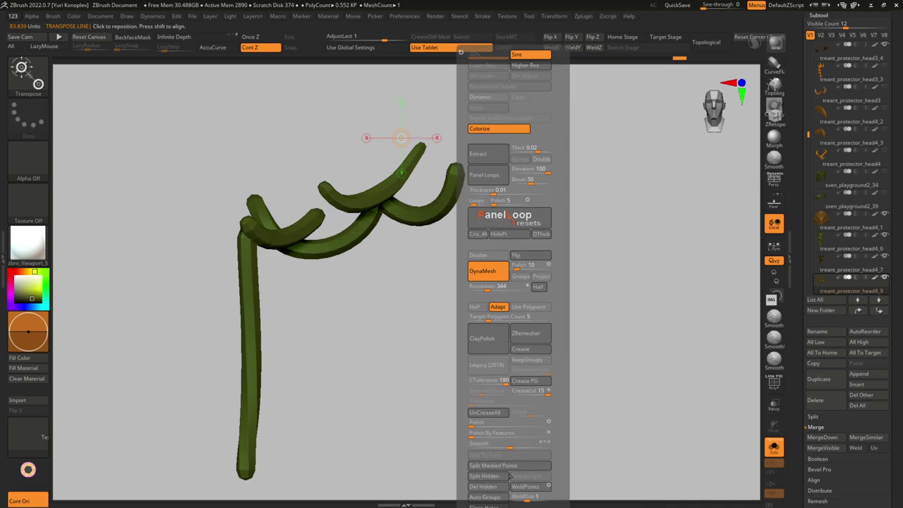
left_click(492, 477)
left_click_drag(461, 266, 338, 421)
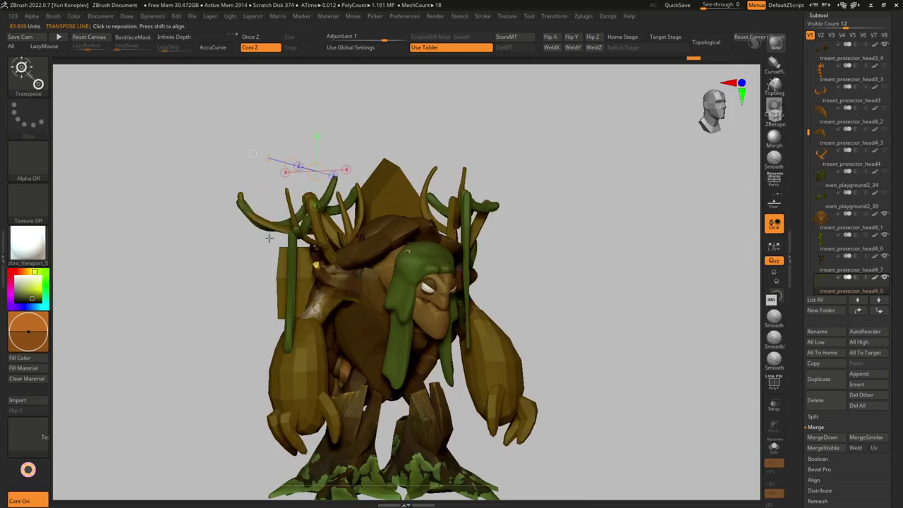
Step: Pick the Move Topological brush and zoom in close on the vines
key("q")
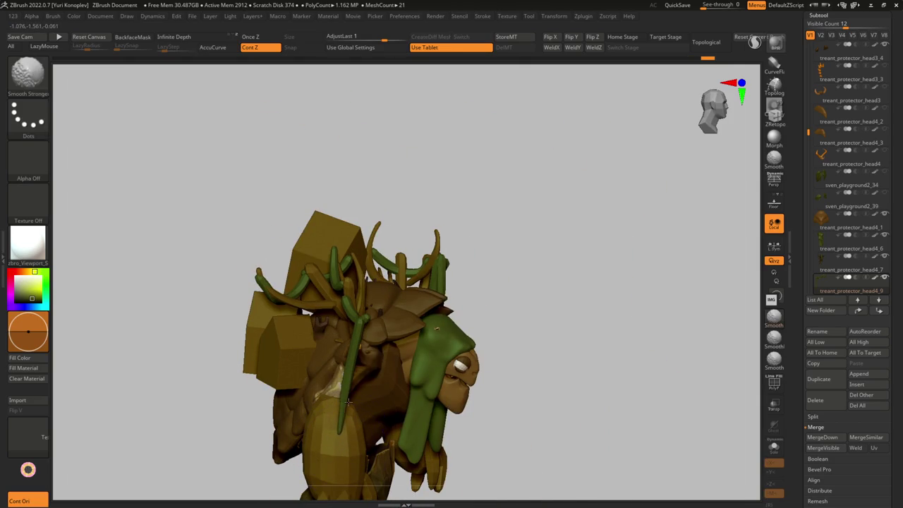
mouse_move(340, 463)
right_mouse_down()
mouse_move(303, 383)
mouse_move(333, 322)
mouse_move(333, 273)
mouse_move(353, 373)
mouse_move(430, 313)
mouse_move(405, 354)
right_mouse_up()
key("b")
key("m")
key("t")
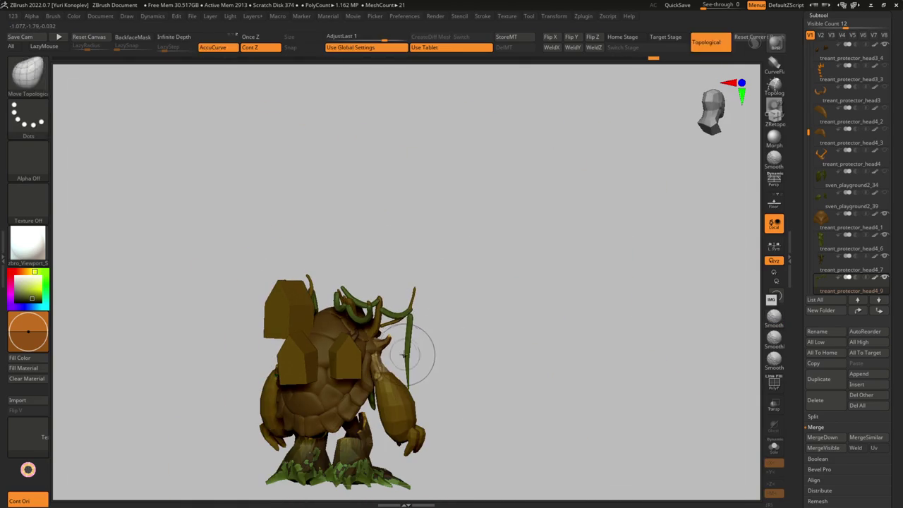
key("w")
right_click_drag(413, 402, 379, 275)
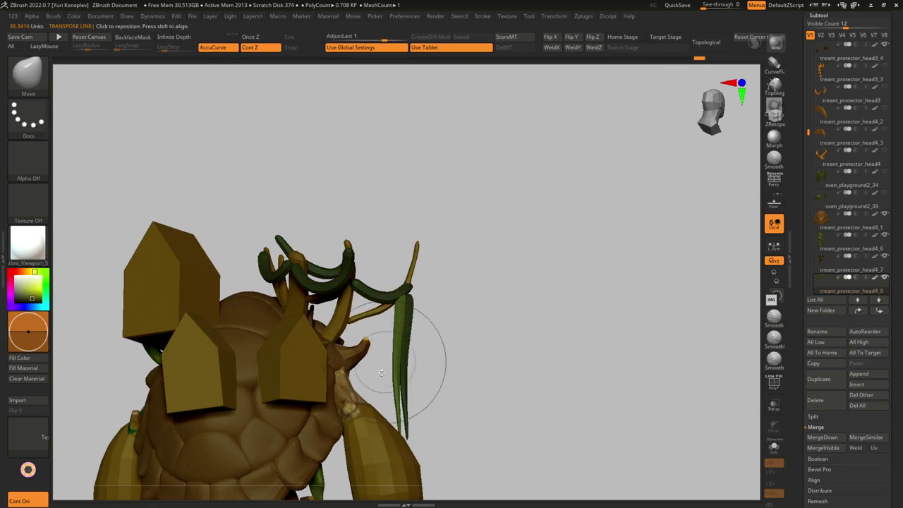
Step: Switch to the Move brush and pull the vines on the back and shoulder into shape
key("q")
right_click_drag(385, 361, 408, 403)
key("shift")
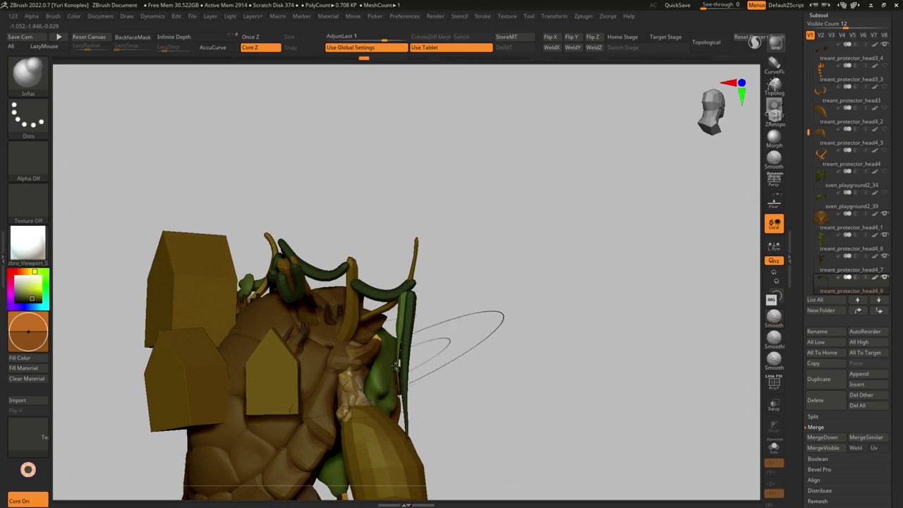
key("b")
key("m")
key("v")
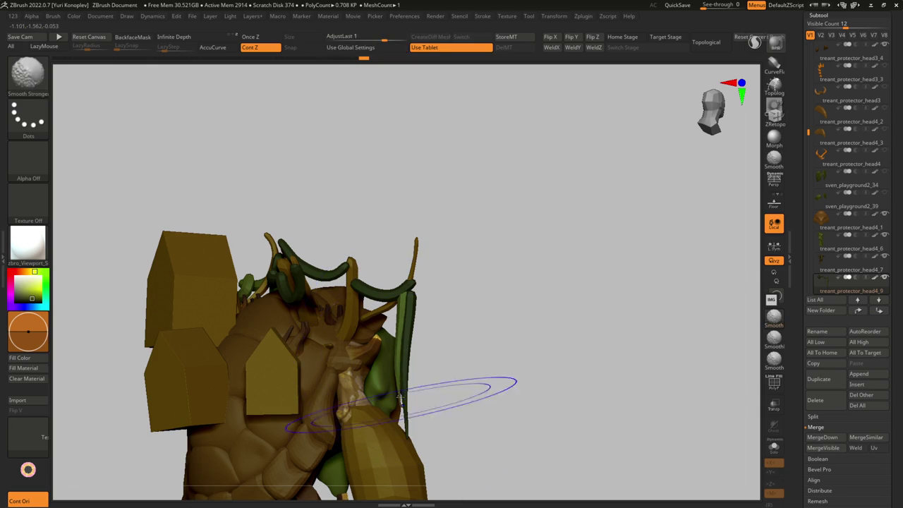
right_click_drag(406, 358, 407, 368)
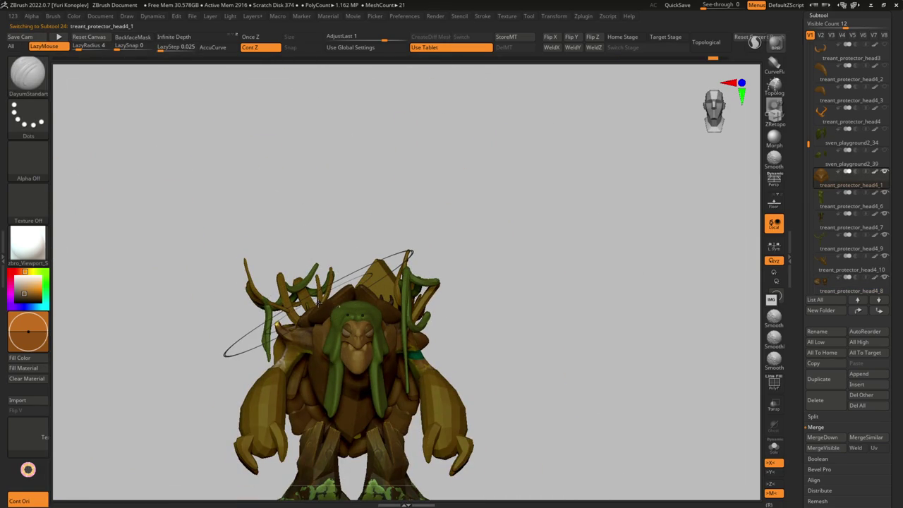
Step: Select the green hood subtool and try inserting a sphere primitive, then undo it
left_click(390, 316, "alt")
scroll(374, 318, "up", 5)
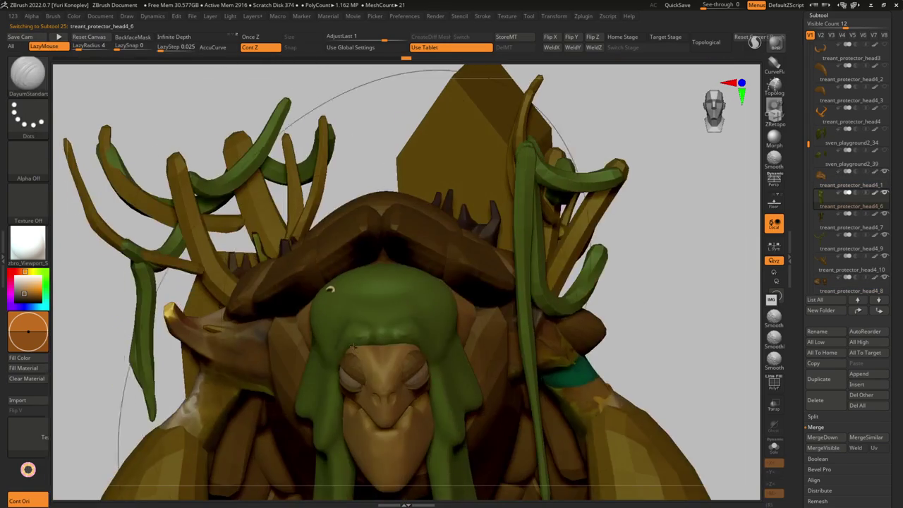
key("i")
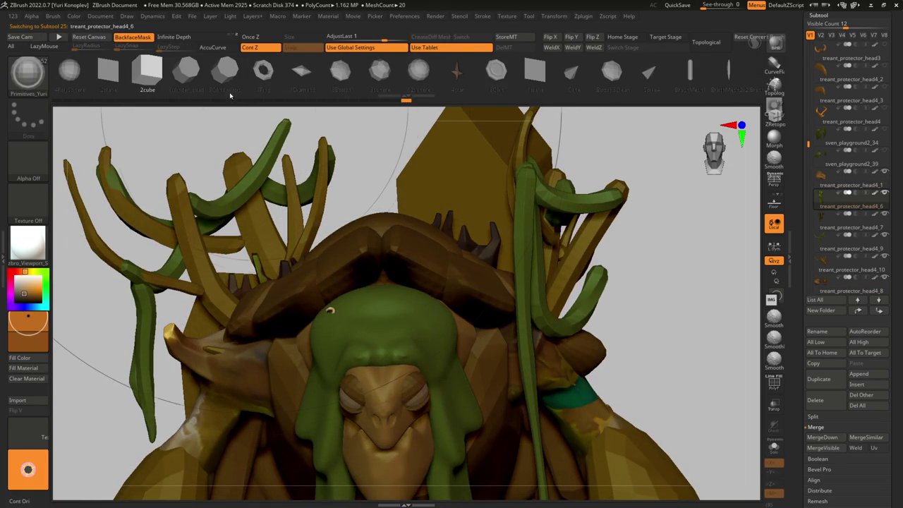
left_click(418, 71)
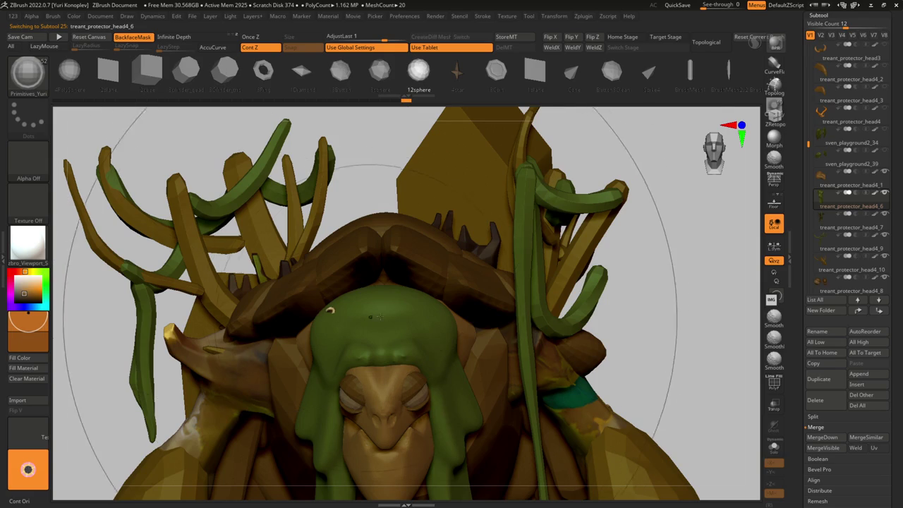
left_click_drag(387, 343, 383, 355)
key("ctrl+z")
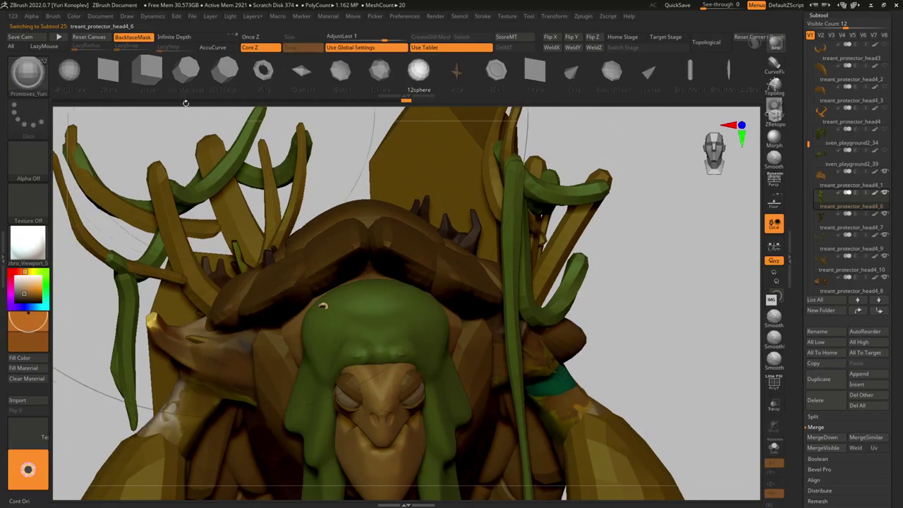
Step: Insert a 4PolySphere on top of the hood and show it solo
left_click(71, 71)
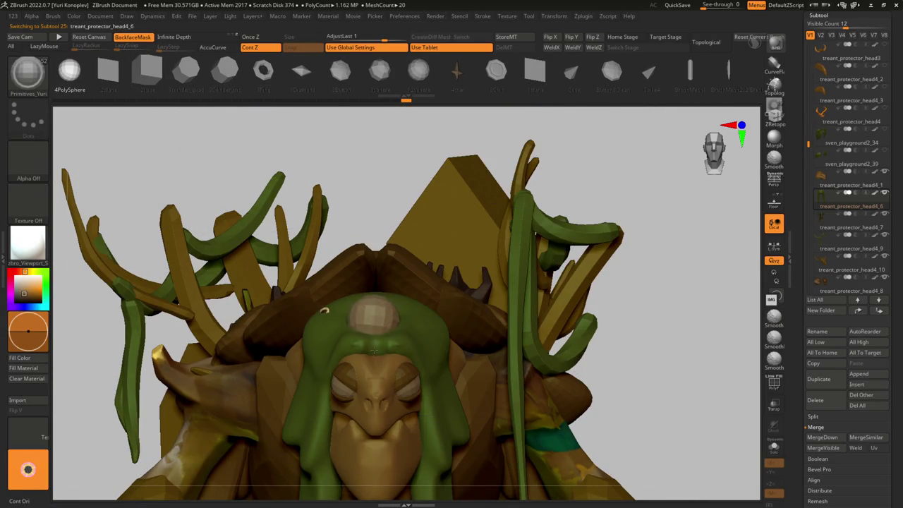
left_click_drag(374, 348, 375, 346)
key("w")
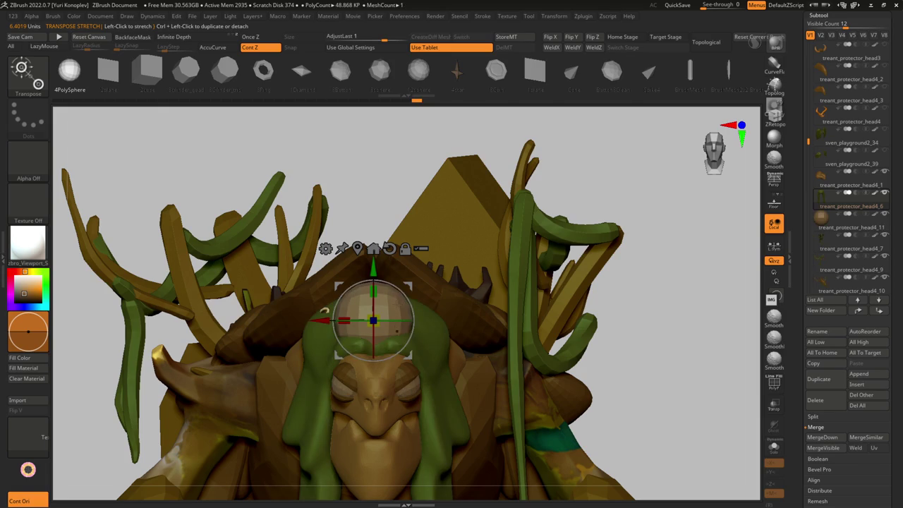
key("q")
left_click_drag(663, 184, 393, 323)
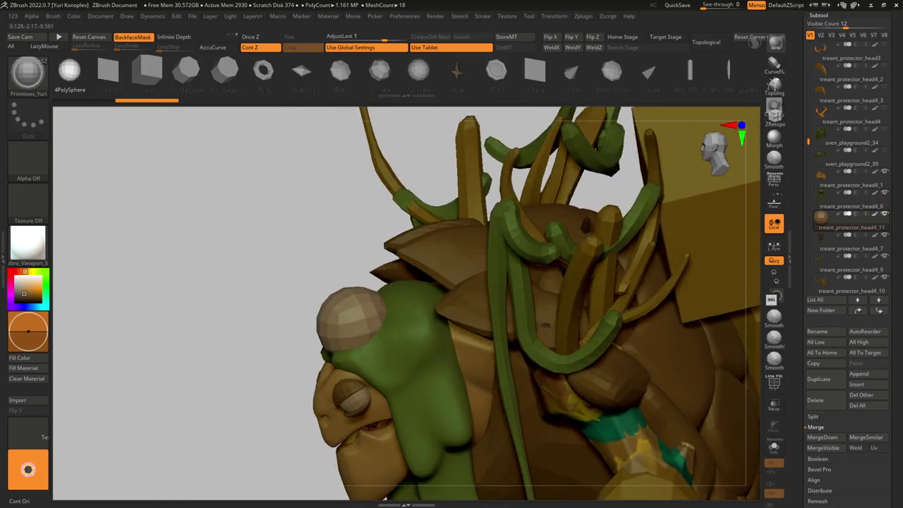
key("ctrl+shift+s")
Step: Duplicate the sphere sideways, split the copy into treant_protector_head4_12, and turn Solo off
key("w")
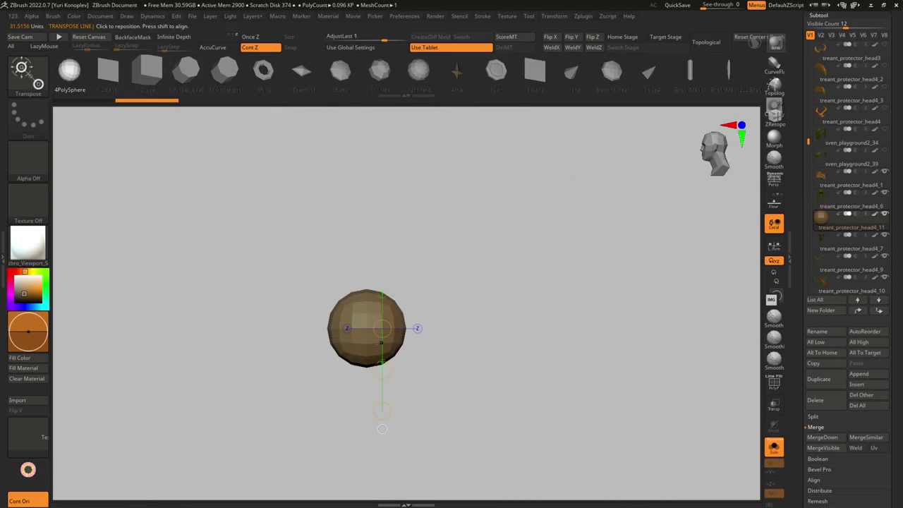
left_click_drag(381, 349, 378, 348)
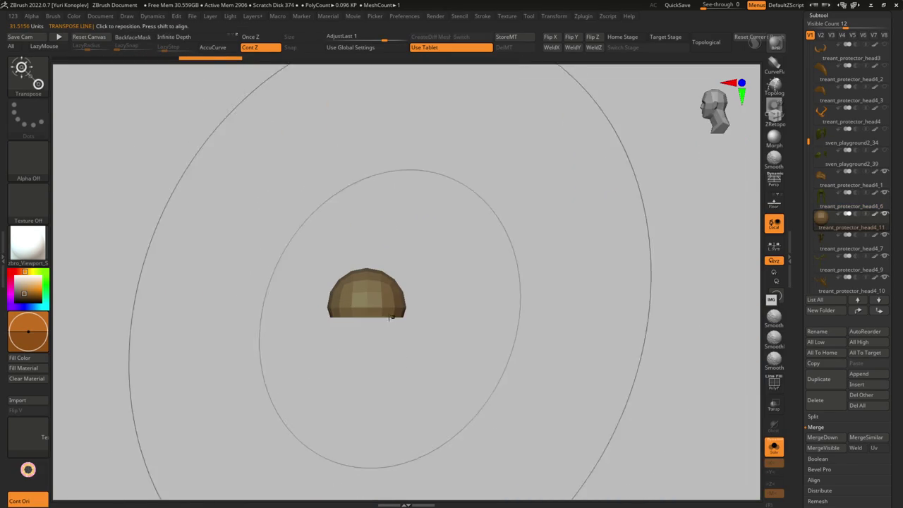
key("ctrl+z")
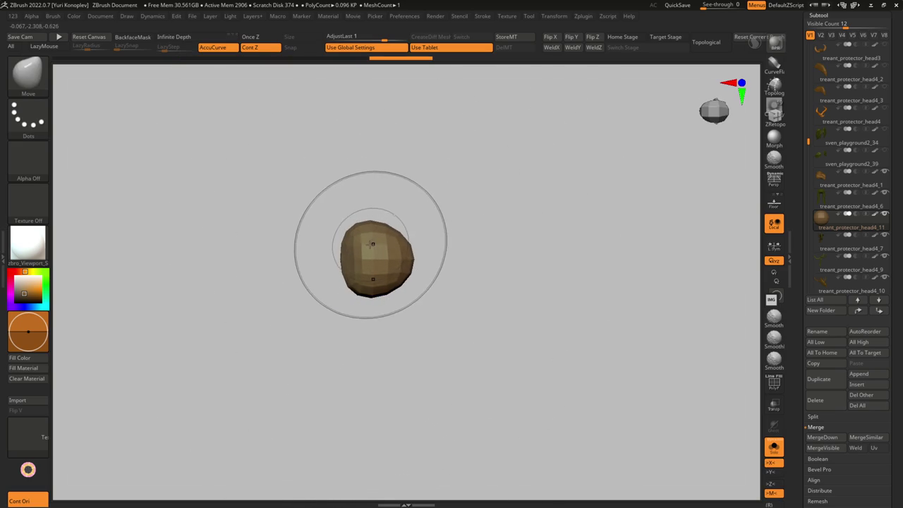
key("w")
left_click_drag(398, 260, 340, 260, "ctrl")
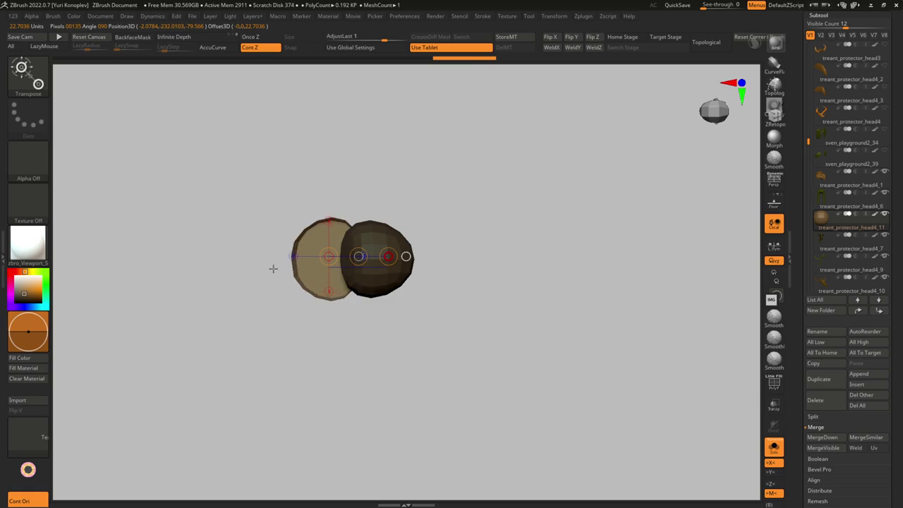
key("g")
key("ctrl+shift+s")
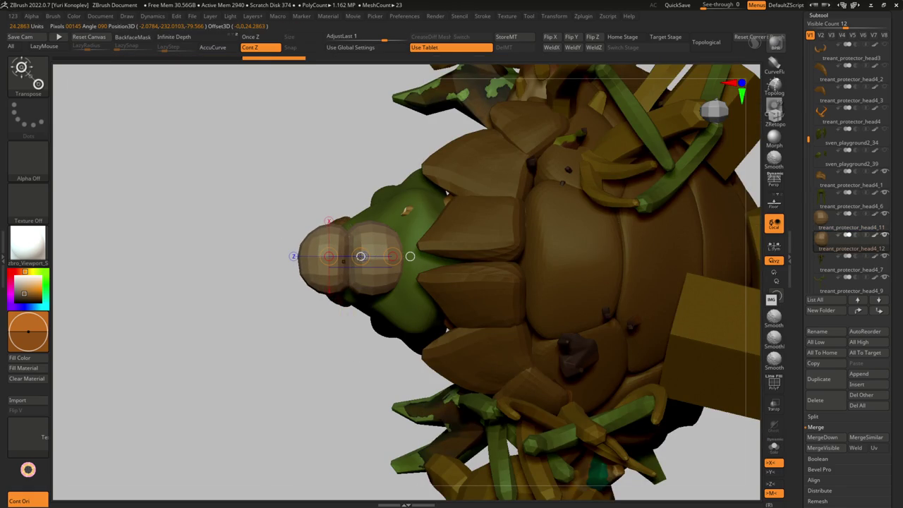
Step: Select the green hood and isolate the pair of domes with Solo
left_click_drag(283, 318, 322, 294)
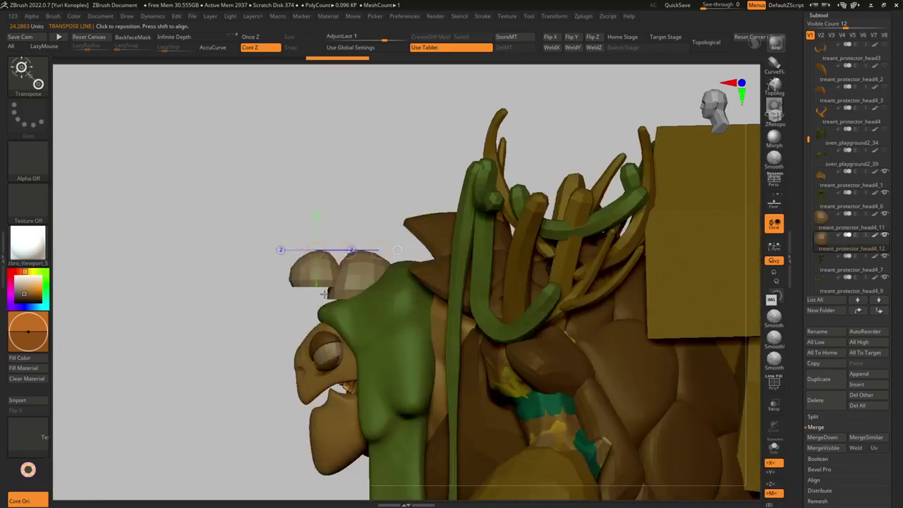
key("q")
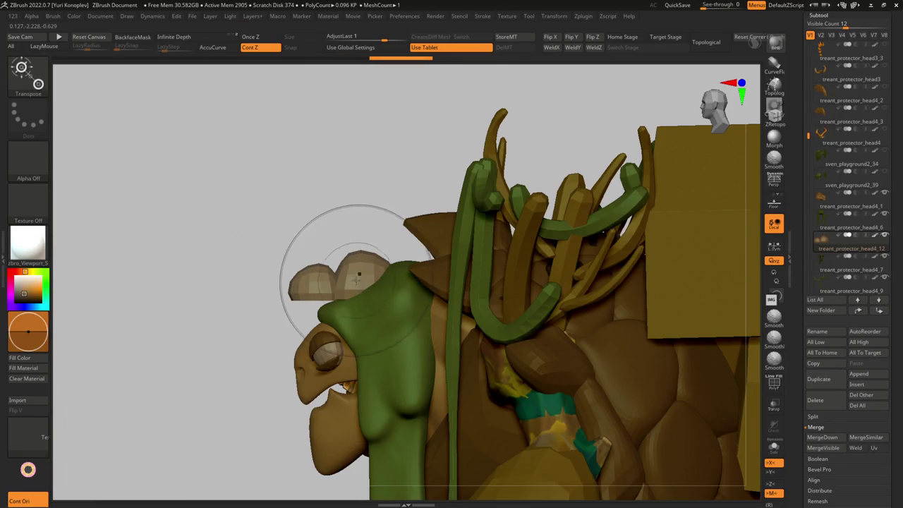
left_click(399, 280, "alt")
key("q")
key("s")
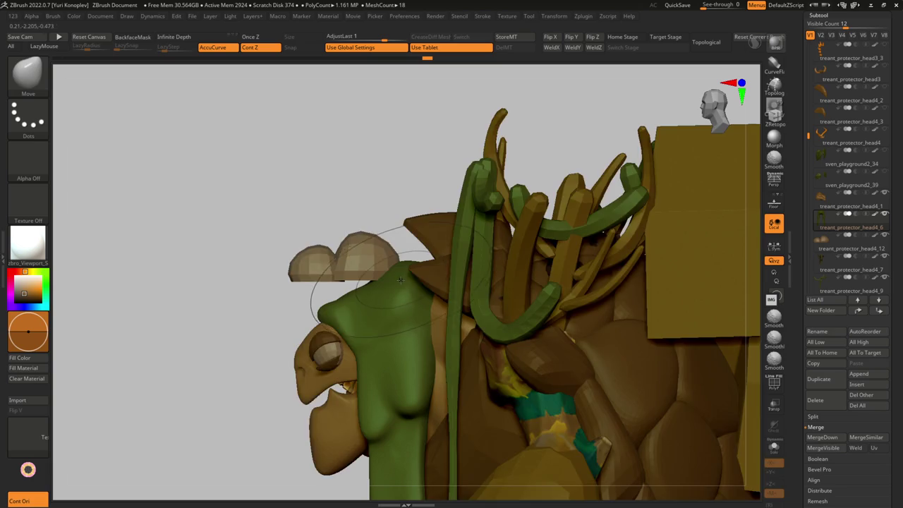
key("alt+s")
key("alt+s")
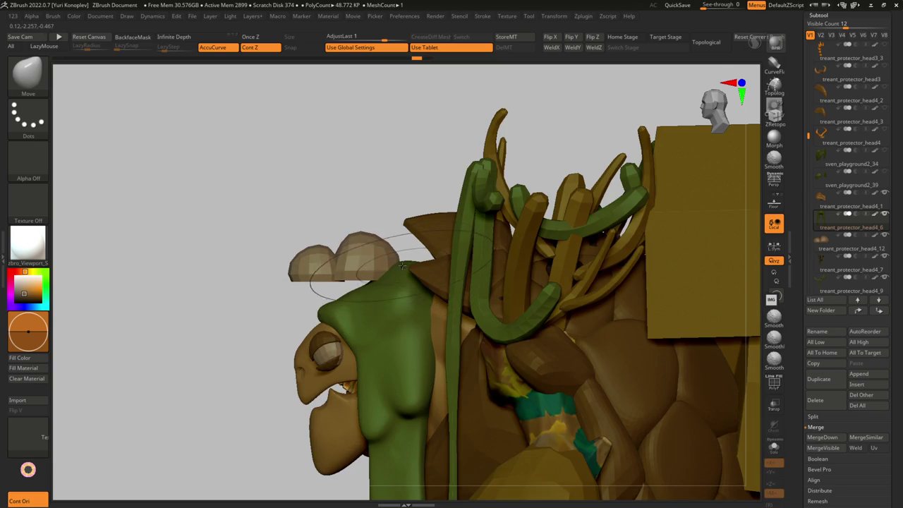
mouse_move(316, 302)
left_mouse_down()
mouse_move(396, 274)
mouse_move(324, 295)
left_mouse_up()
key("shift+alt+s")
Step: Draw a CurveTubeSnap tube leg curving around the two domes
key("b")
key("c")
key("t")
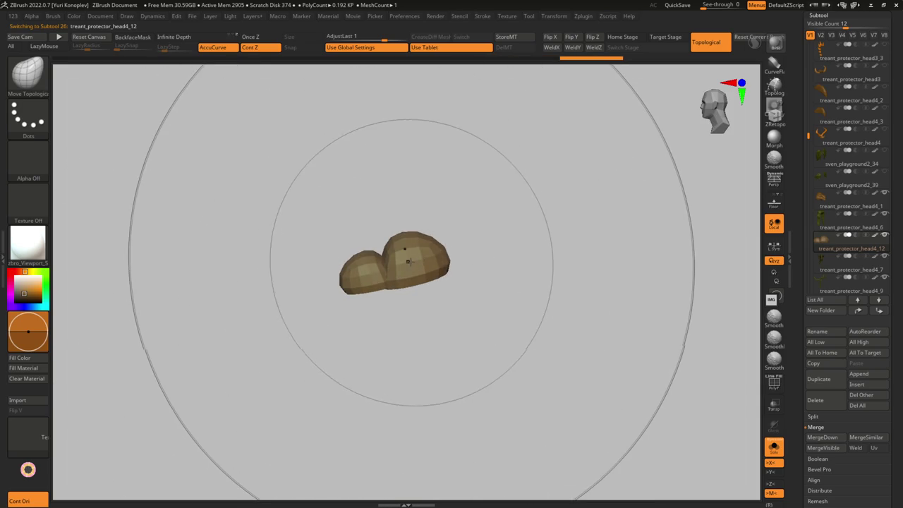
mouse_move(396, 265)
right_mouse_down("ctrl")
mouse_move(406, 277)
mouse_move(405, 252)
right_mouse_up("ctrl")
key("s")
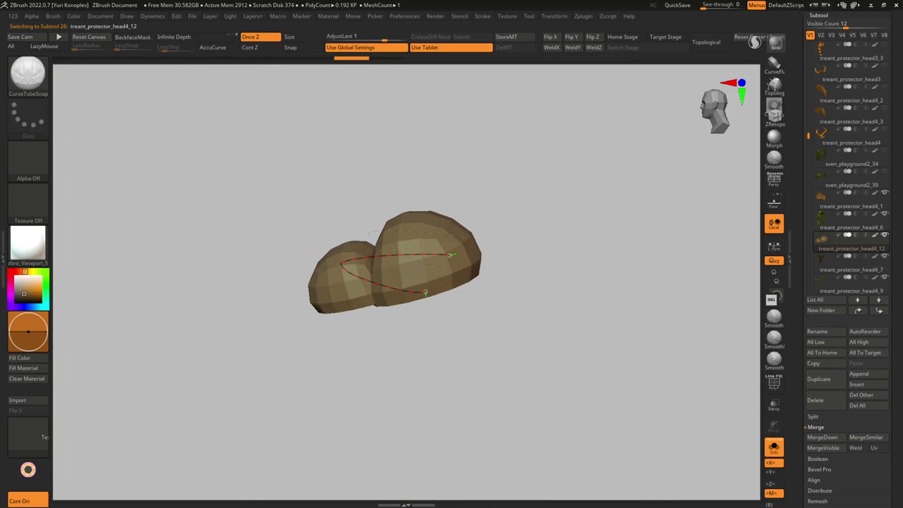
left_click_drag(374, 319, 323, 325)
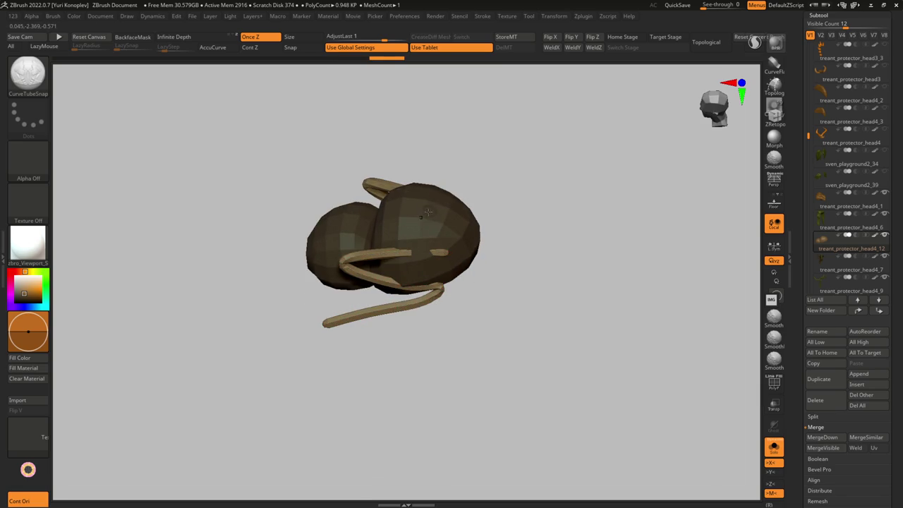
Step: Inflate the tube legs and turn Solo off to show the whole treant
key("b")
key("i")
key("n")
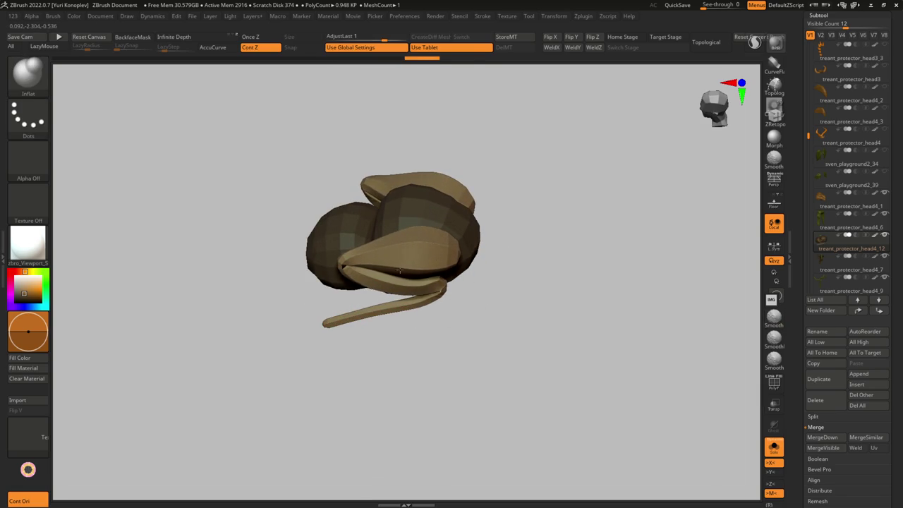
left_click(774, 446)
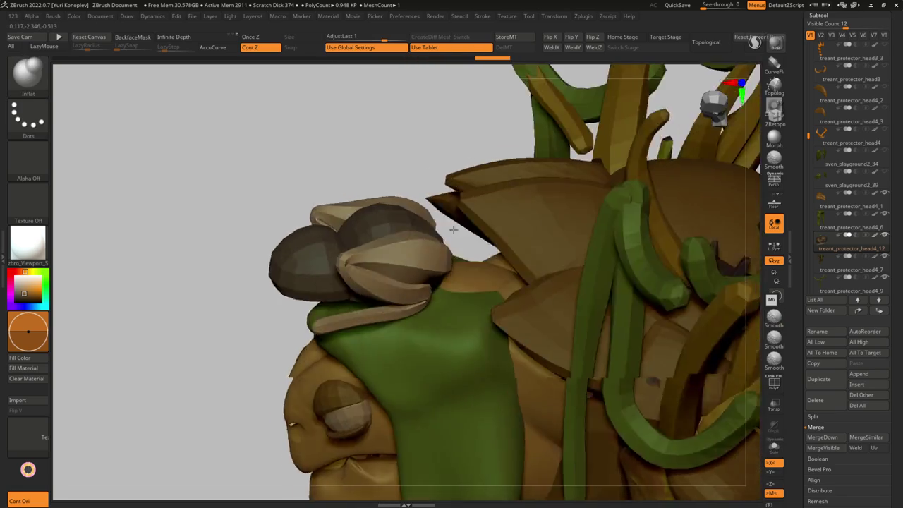
mouse_move(565, 353)
left_mouse_down()
mouse_move(420, 332)
mouse_move(451, 235)
left_mouse_up()
Step: Smooth the end of a tube leg where it meets the hood
key("w")
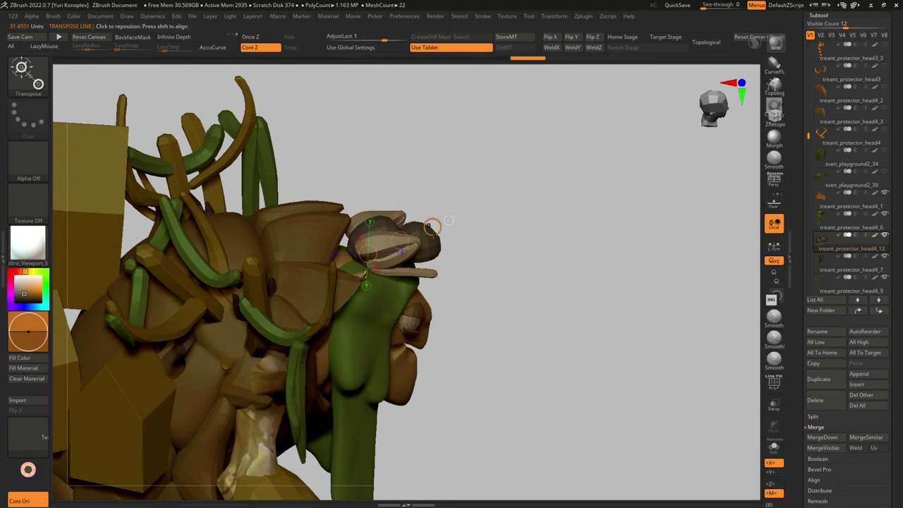
left_click_drag(449, 220, 383, 268)
key("q")
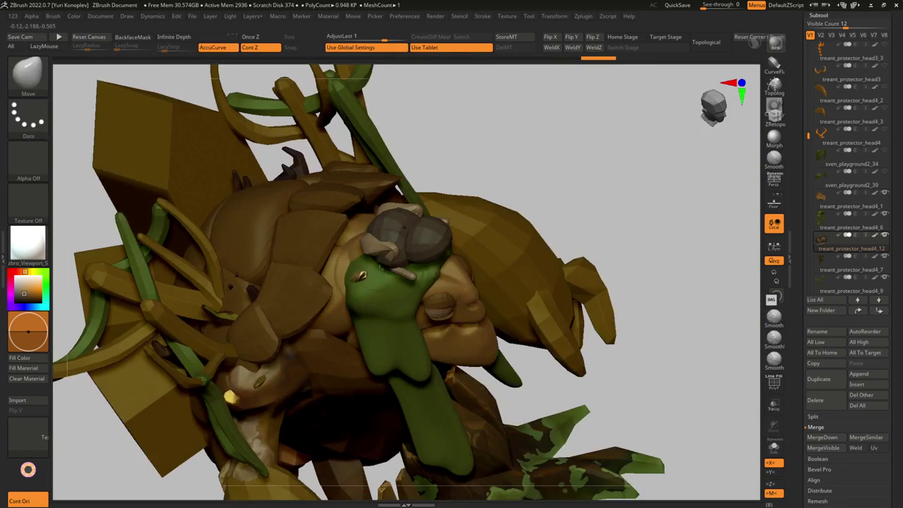
mouse_move(362, 276)
right_mouse_down()
mouse_move(409, 270)
mouse_move(427, 256)
right_mouse_up()
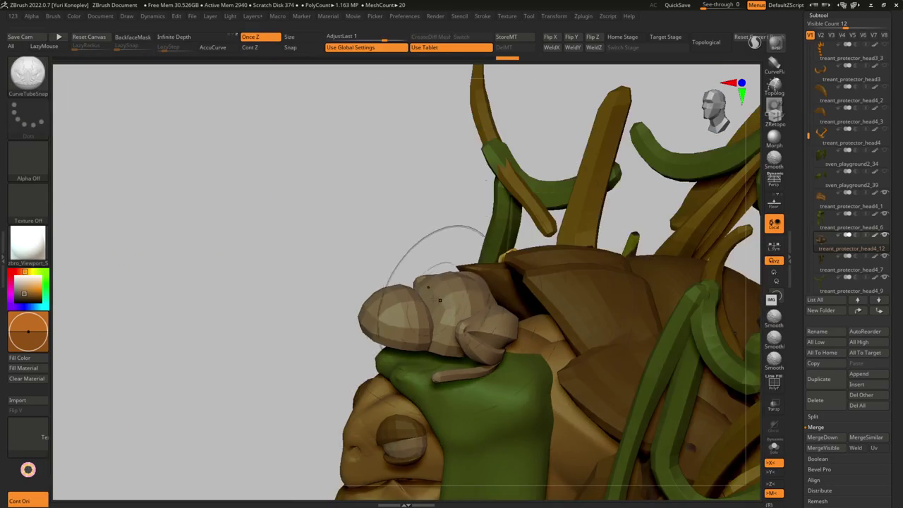
key("s")
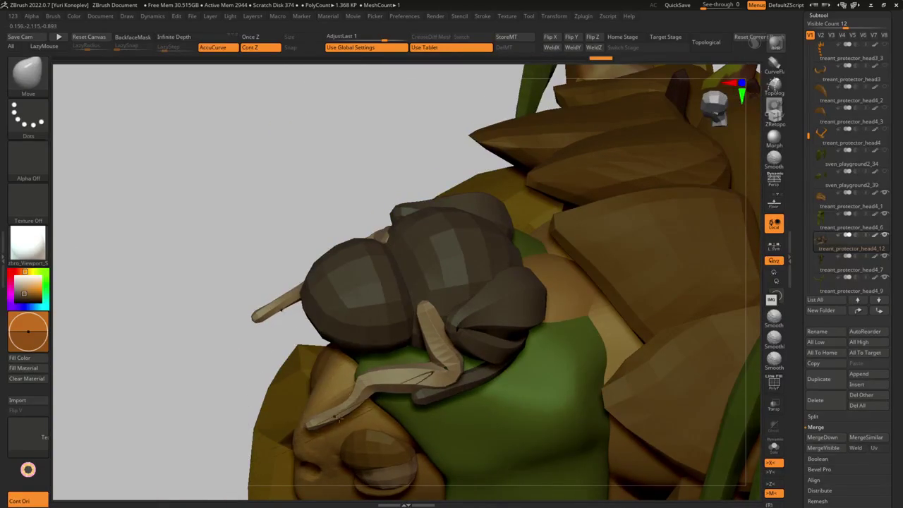
left_click_drag(339, 419, 311, 430, "shift")
mouse_move(328, 421)
right_mouse_down()
mouse_move(474, 361)
mouse_move(269, 209)
right_mouse_up()
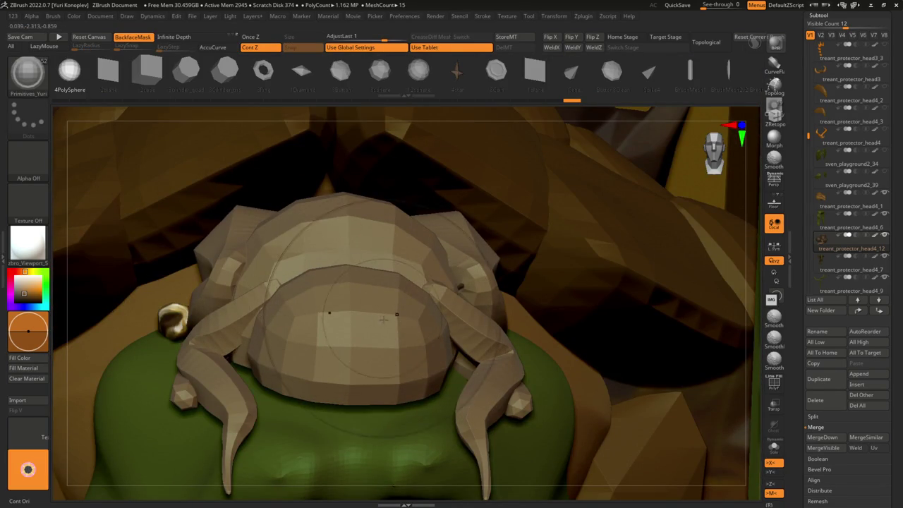
Step: Insert a FramedRound IMM eye onto the frog's head
left_click_drag(396, 314, 406, 331)
right_click_drag(405, 331, 410, 346)
left_click_drag(410, 346, 363, 103)
scroll(614, 80, "down", 3)
scroll(593, 79, "down", 3)
scroll(572, 78, "down", 3)
scroll(550, 78, "down", 3)
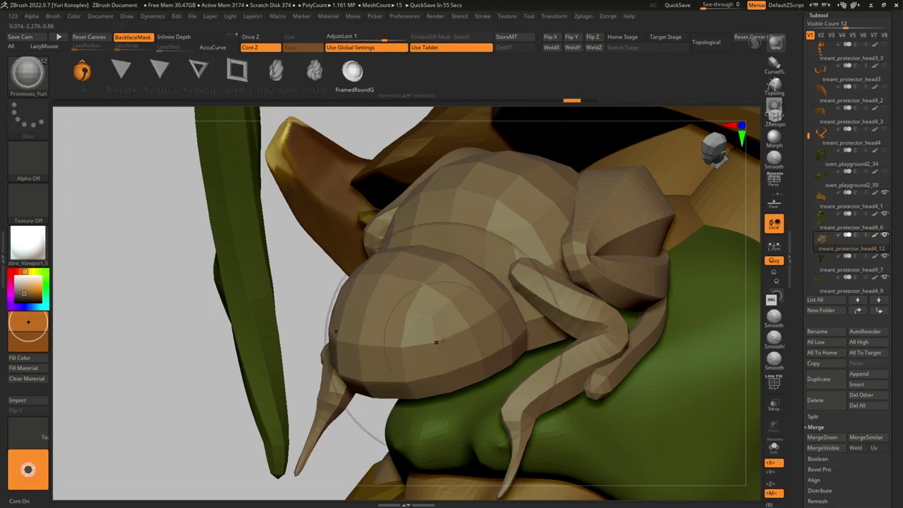
left_click_drag(436, 343, 439, 331)
right_click_drag(424, 332, 449, 328)
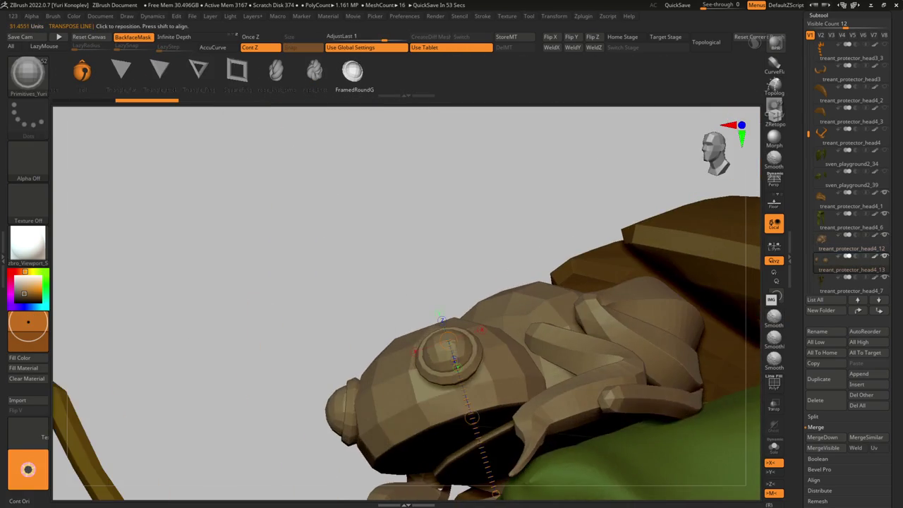
Step: Reposition the new eye with Transpose and orbit to check its placement
key("w")
right_click_drag(440, 405, 441, 403)
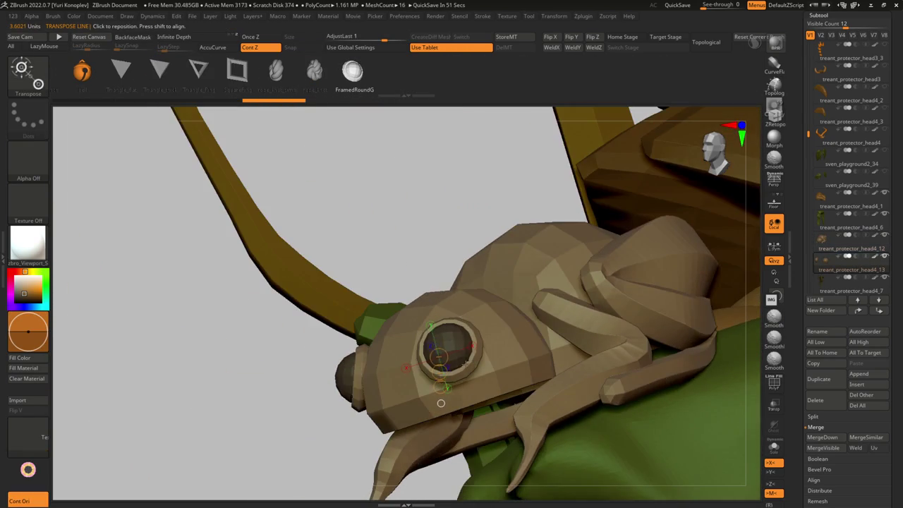
key("q")
mouse_move(438, 335)
right_mouse_down()
mouse_move(383, 323)
mouse_move(427, 337)
mouse_move(415, 351)
right_mouse_up()
key("s")
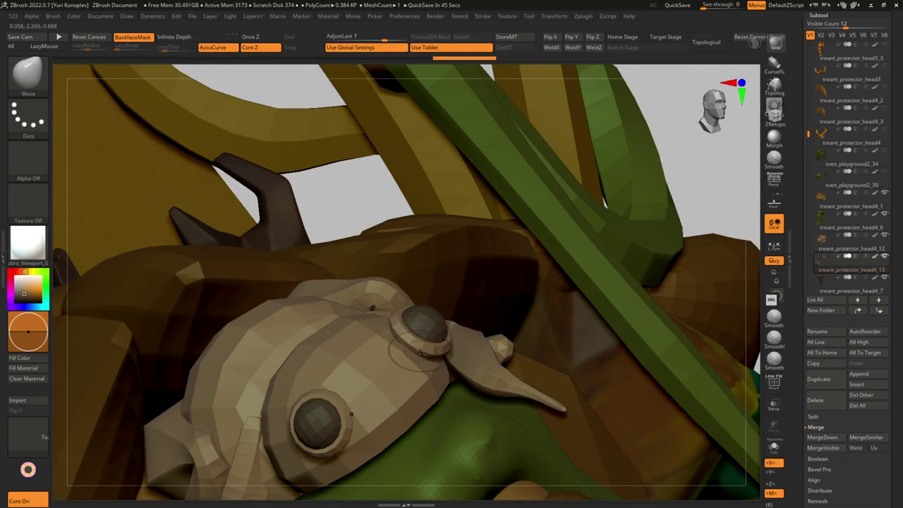
mouse_move(409, 372)
right_mouse_down()
mouse_move(480, 289)
mouse_move(395, 289)
right_mouse_up()
key("s")
mouse_move(399, 249)
right_mouse_down()
mouse_move(375, 367)
mouse_move(403, 262)
mouse_move(486, 296)
mouse_move(451, 300)
mouse_move(484, 310)
mouse_move(424, 222)
mouse_move(597, 226)
mouse_move(493, 268)
mouse_move(427, 279)
mouse_move(432, 302)
right_mouse_up()
left_click(433, 302, "alt")
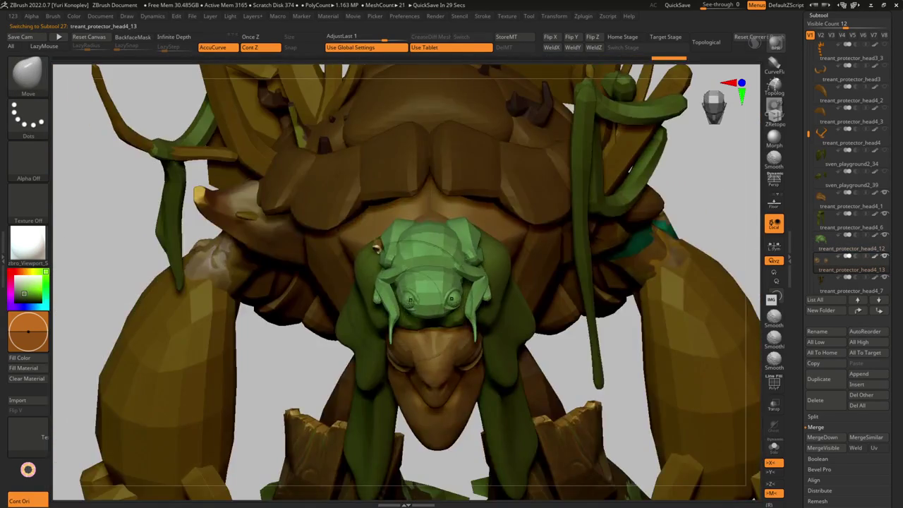
Step: Select the frog subtool treant_protector_head4_12 and orbit around it to judge its position
right_click_drag(433, 302, 435, 296)
key("w")
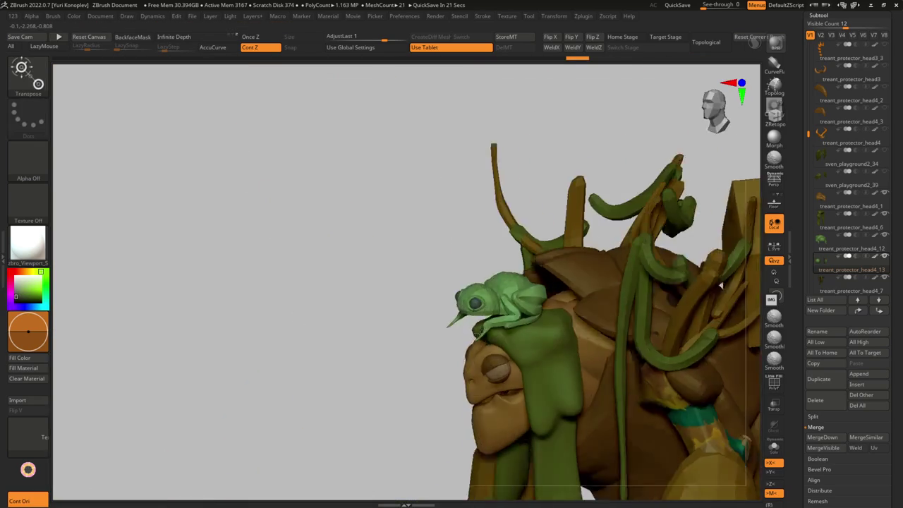
mouse_move(544, 311)
right_mouse_down()
mouse_move(443, 327)
mouse_move(492, 385)
right_mouse_up()
left_click(466, 300, "alt")
mouse_move(473, 302)
right_mouse_down()
mouse_move(494, 282)
mouse_move(536, 303)
mouse_move(554, 295)
mouse_move(497, 342)
mouse_move(439, 272)
mouse_move(485, 282)
right_mouse_up()
key("w")
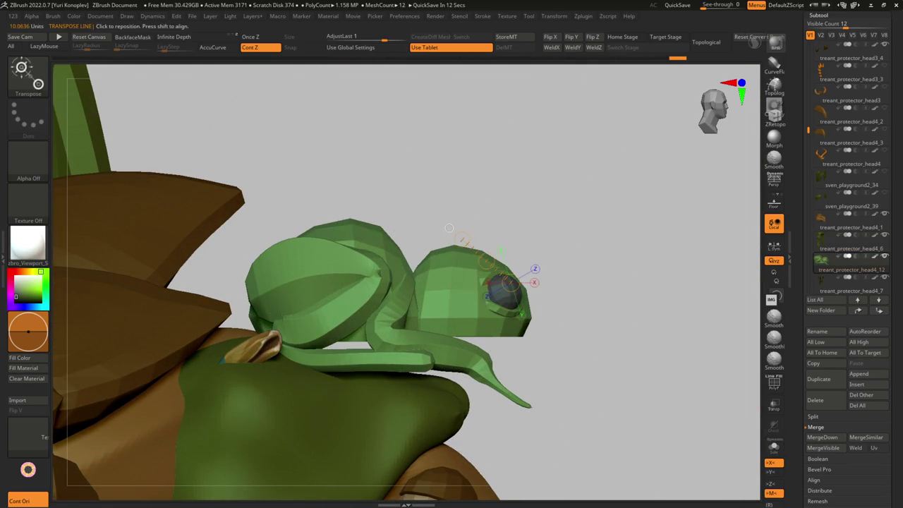
right_click_drag(351, 287, 354, 222)
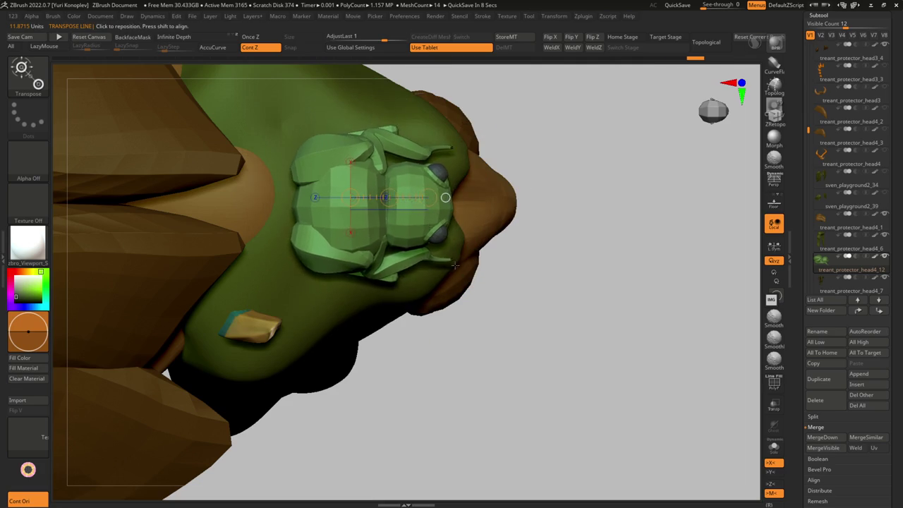
right_click_drag(355, 223, 446, 242)
mouse_move(489, 188)
right_mouse_down("shift")
mouse_move(395, 233)
mouse_move(388, 298)
mouse_move(317, 308)
mouse_move(292, 327)
mouse_move(381, 335)
right_mouse_up("shift")
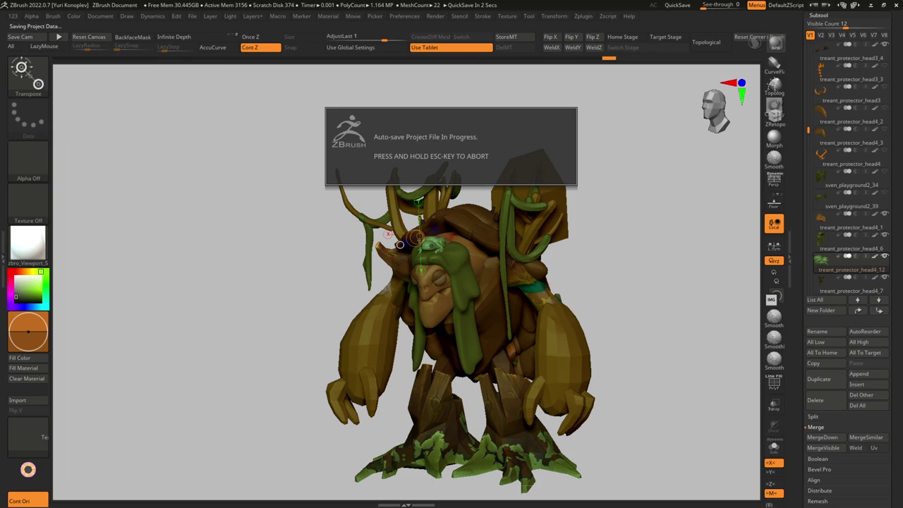
mouse_move(400, 245)
right_mouse_down()
mouse_move(508, 268)
mouse_move(487, 282)
mouse_move(440, 286)
mouse_move(465, 292)
right_mouse_up()
Step: Move the frog slightly up on the head and orbit to review it
key("w")
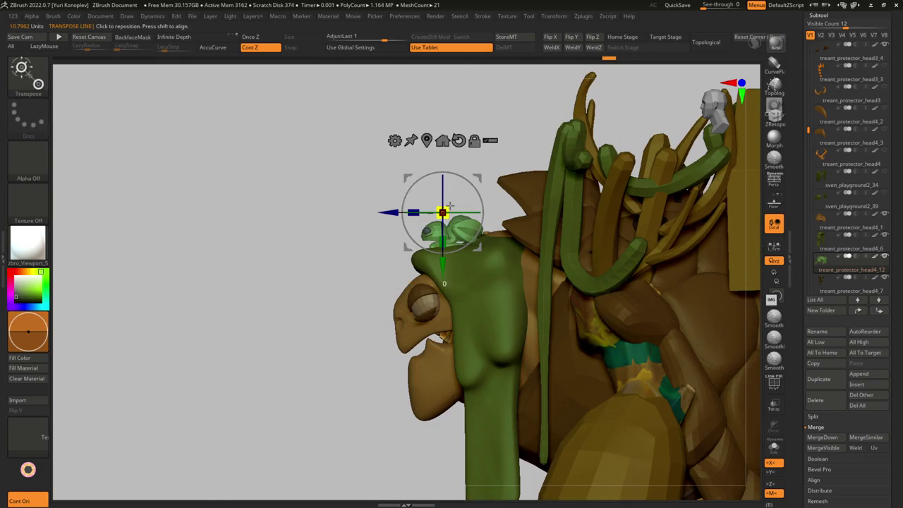
left_click_drag(443, 212, 446, 203)
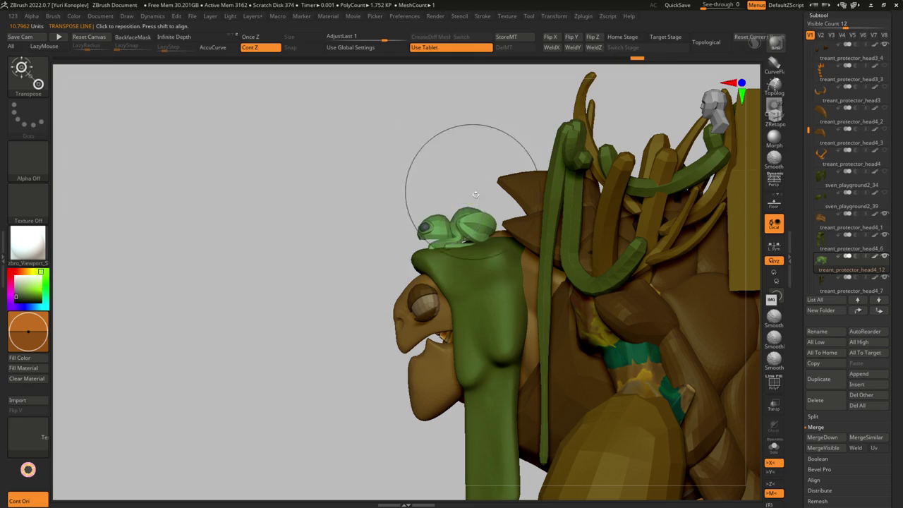
key("q")
mouse_move(473, 191)
right_mouse_down()
mouse_move(428, 339)
mouse_move(485, 312)
right_mouse_up()
mouse_move(515, 251)
right_mouse_down("alt")
mouse_move(536, 282)
mouse_move(571, 303)
mouse_move(559, 245)
right_mouse_up("alt")
mouse_move(390, 344)
right_mouse_down()
mouse_move(381, 314)
mouse_move(399, 288)
mouse_move(425, 297)
mouse_move(396, 331)
right_mouse_up()
left_click(349, 351, "alt")
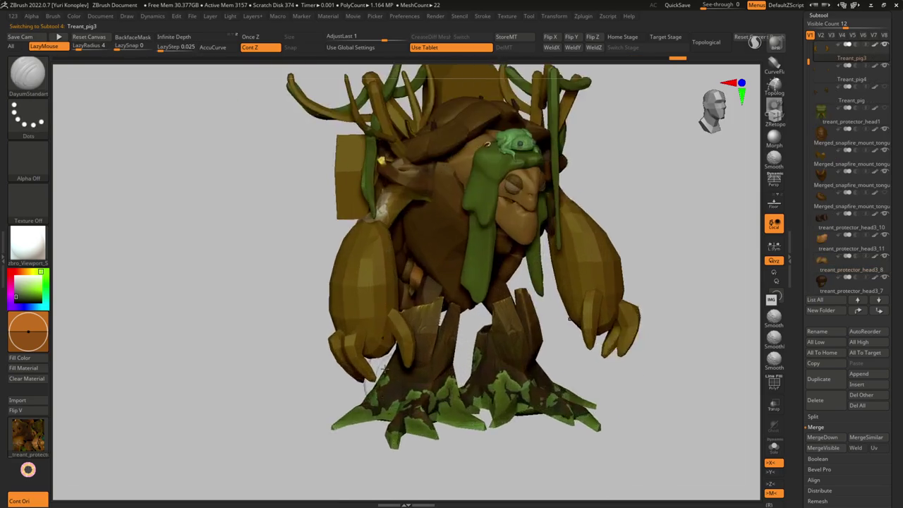
Step: Rotate Treant_pig3 with Transpose, restore the full treant and select Treant_pig4
key("w")
left_click_drag(332, 374, 350, 361)
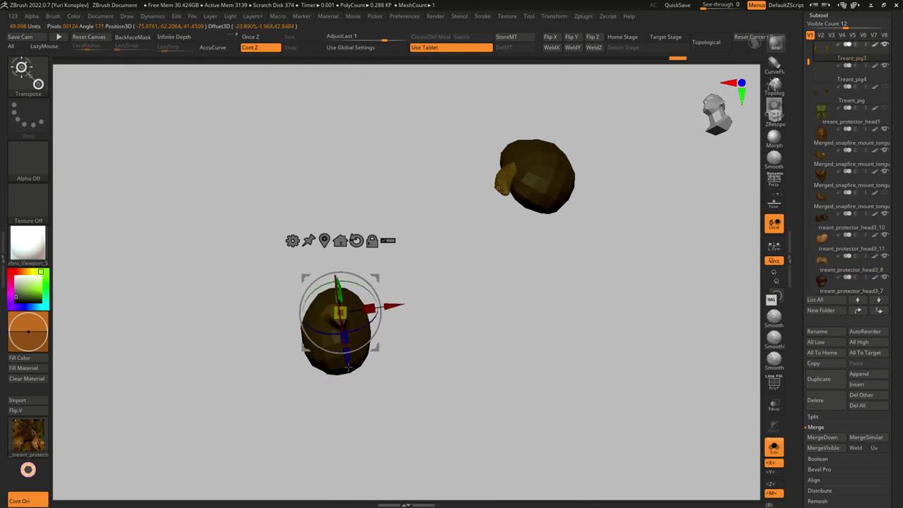
key("q")
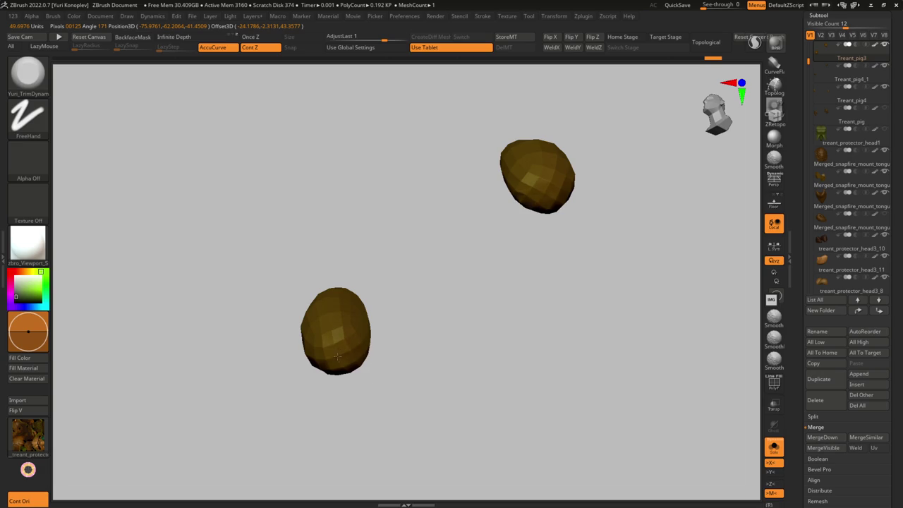
right_click_drag(343, 363, 343, 373)
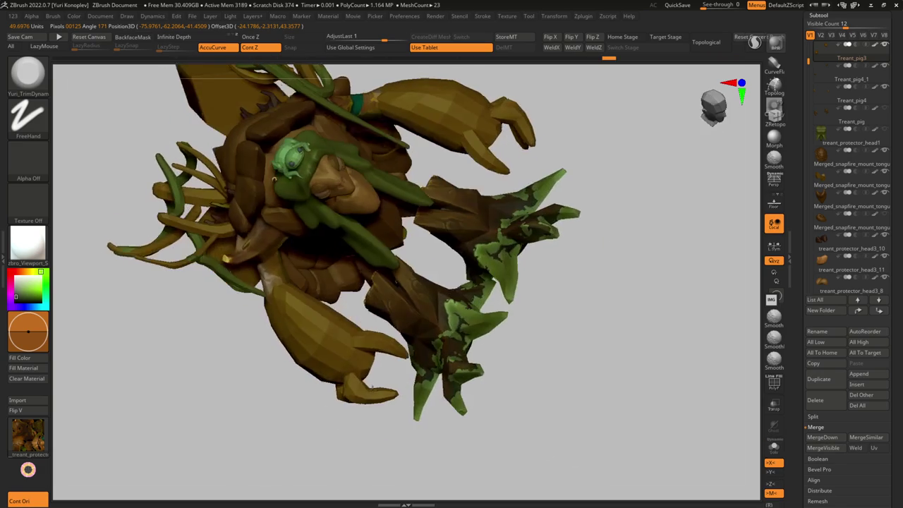
left_click(358, 341, "alt")
key("ctrl")
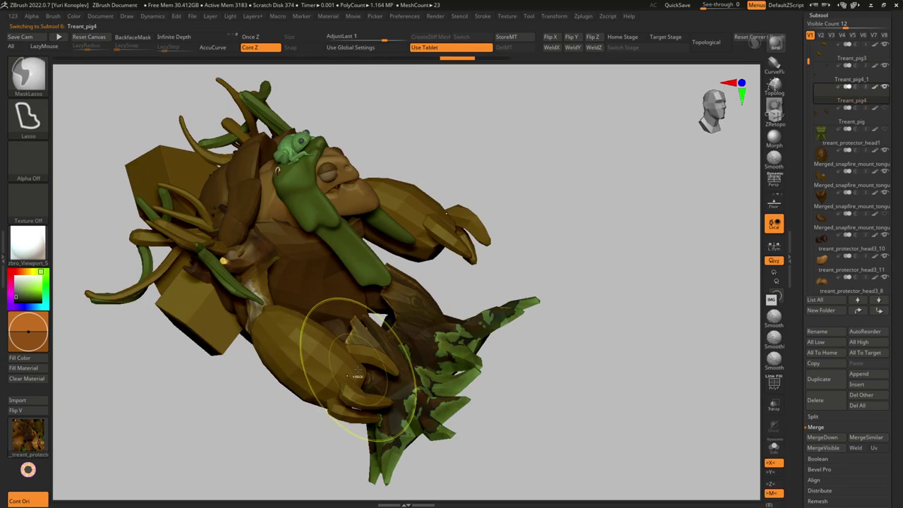
mouse_move(358, 375)
right_mouse_down()
mouse_move(343, 403)
mouse_move(377, 309)
mouse_move(379, 327)
right_mouse_up()
key("ctrl+shift")
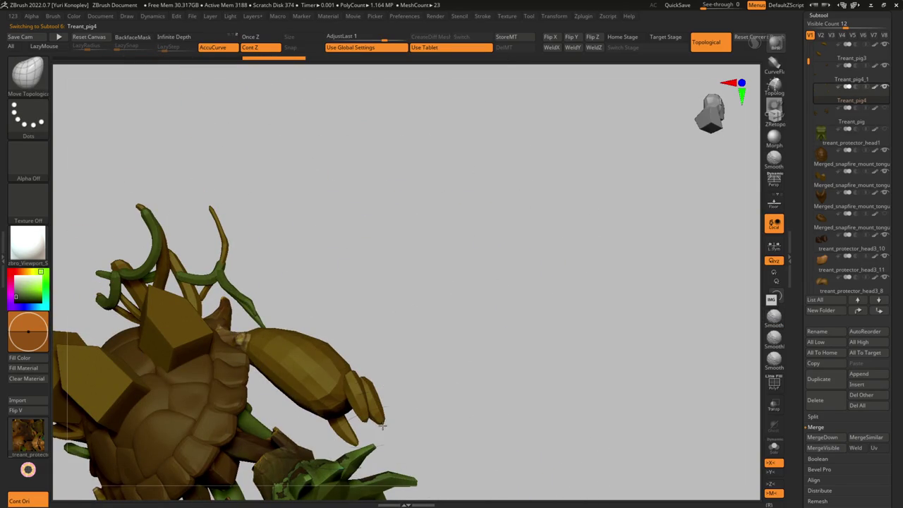
mouse_move(377, 412)
right_mouse_down()
mouse_move(367, 439)
mouse_move(327, 414)
mouse_move(351, 373)
mouse_move(400, 329)
mouse_move(403, 347)
mouse_move(359, 304)
mouse_move(373, 282)
mouse_move(317, 250)
right_mouse_up()
Step: Frame the whole treant and turn it to view its back and three house blocks
key("b")
key("m")
key("v")
key("s")
key("f")
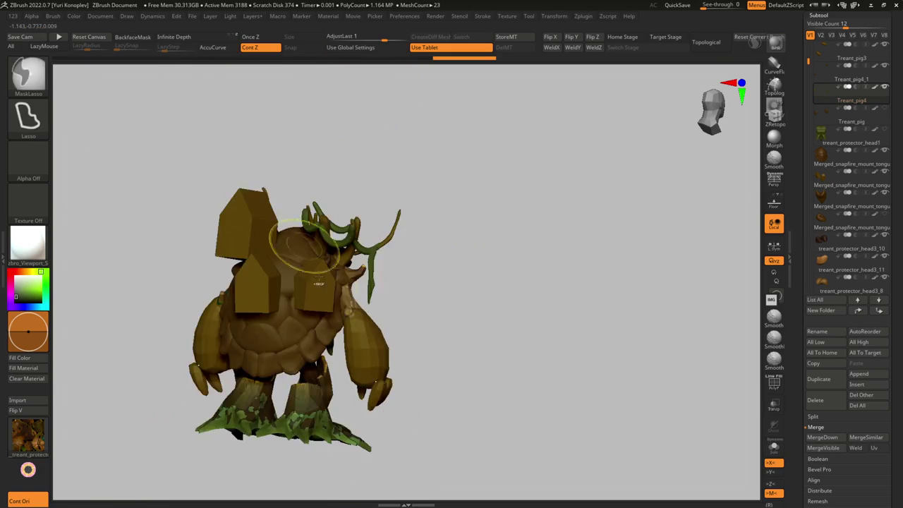
mouse_move(282, 282)
left_mouse_down()
mouse_move(303, 317)
mouse_move(349, 288)
mouse_move(351, 355)
left_mouse_up()
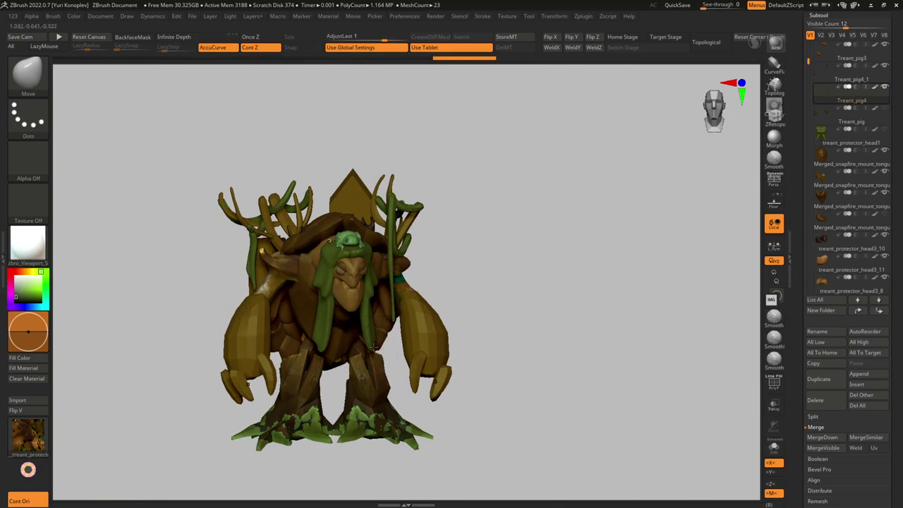
mouse_move(369, 346)
left_mouse_down()
mouse_move(299, 335)
mouse_move(360, 319)
left_mouse_up()
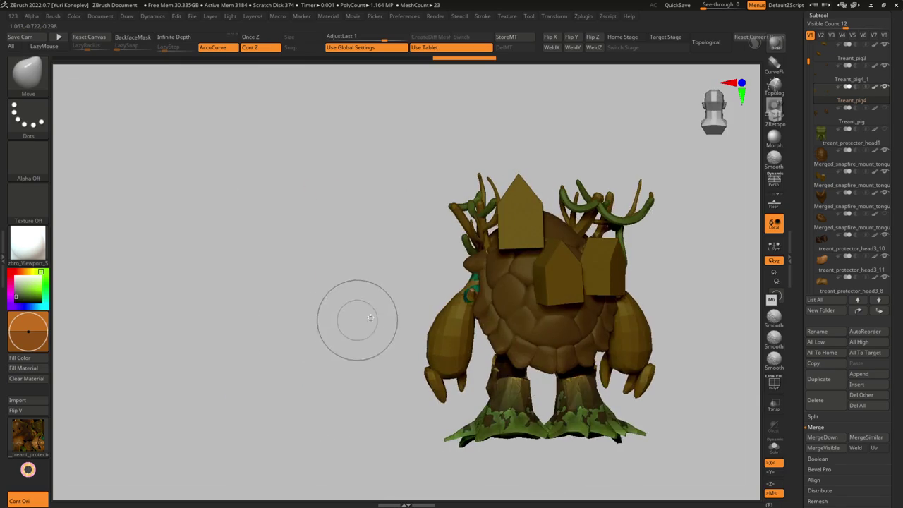
mouse_move(417, 297)
left_mouse_down("alt")
mouse_move(369, 348)
mouse_move(359, 346)
left_mouse_up("alt")
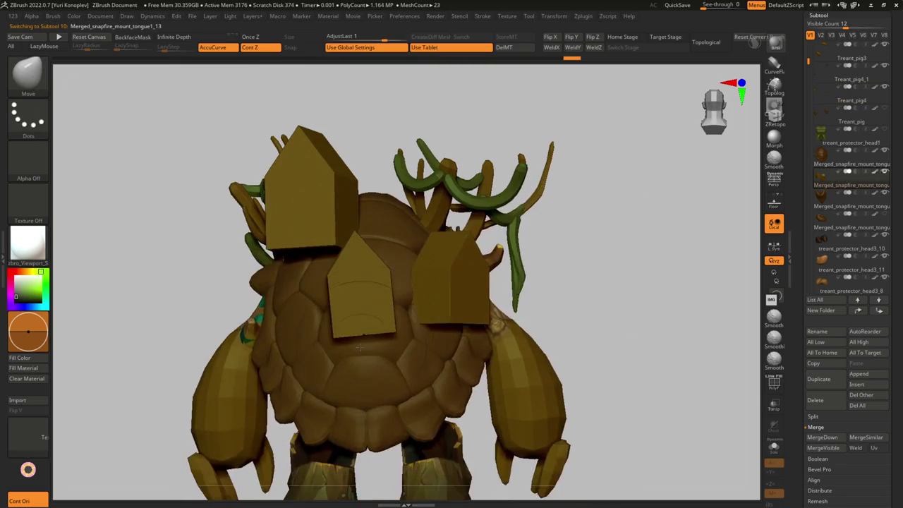
Step: Insert an 8Cilinder_tris mesh from the IMM strip onto a back house block
key("m")
scroll(462, 90, "down", 10)
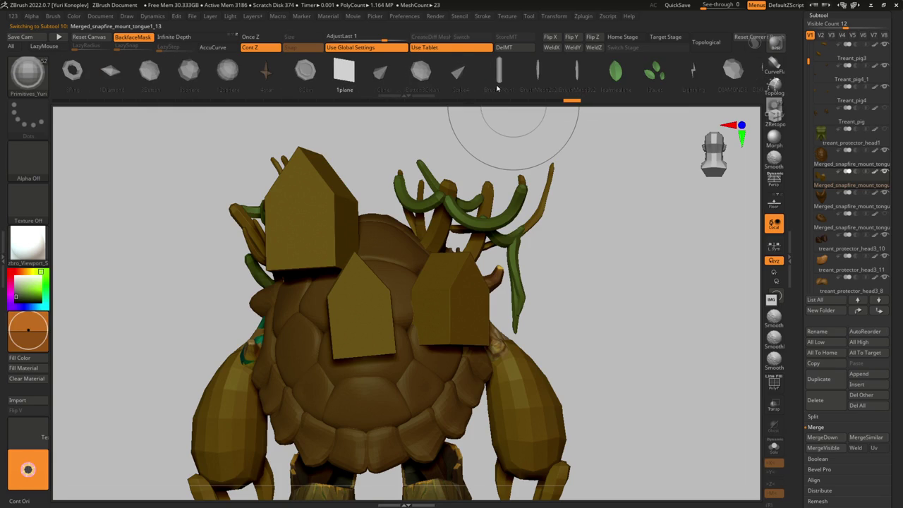
scroll(366, 67, "up", 3)
scroll(371, 68, "up", 3)
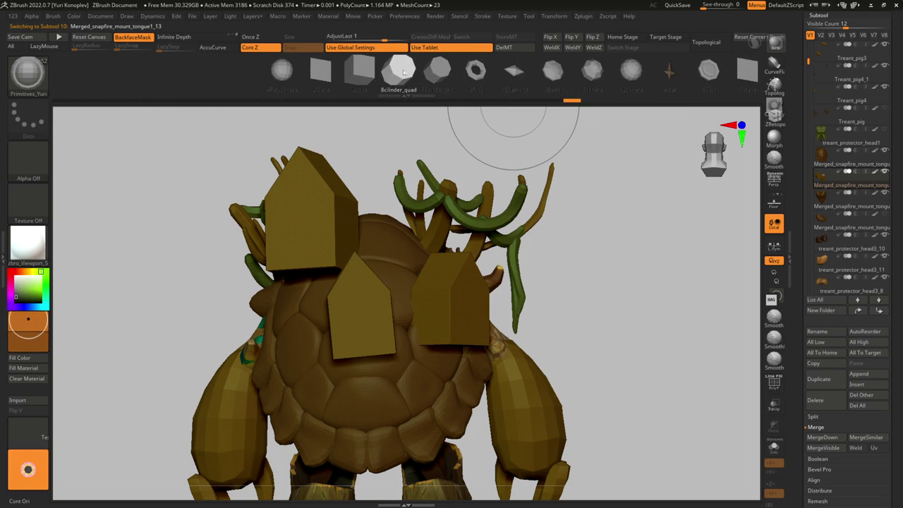
left_click(434, 84)
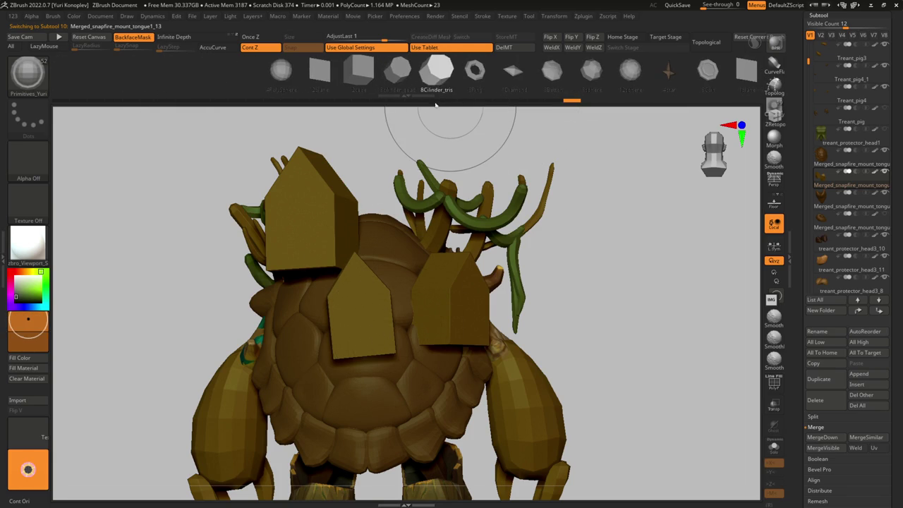
left_click_drag(621, 338, 349, 342)
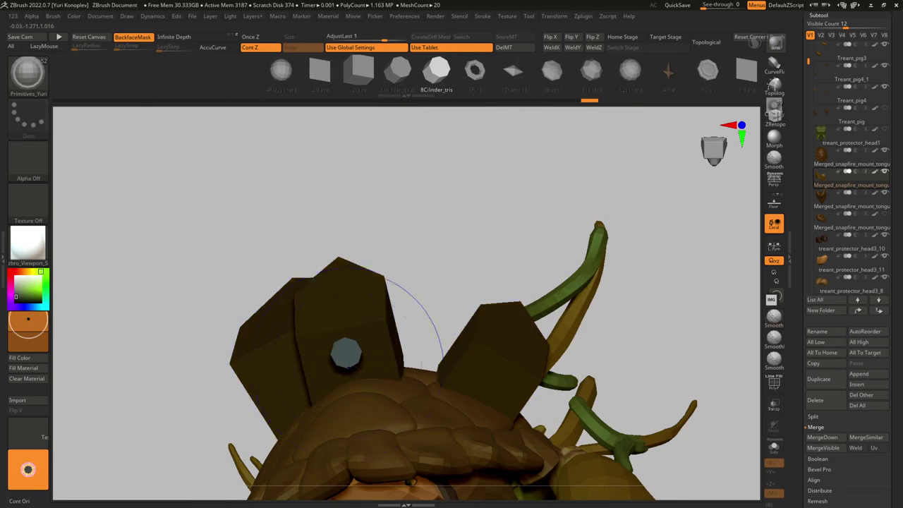
key("ctrl+z")
Step: Rotate and stretch the cylinder with Transpose, toggling Solo to check it from the side
key("w")
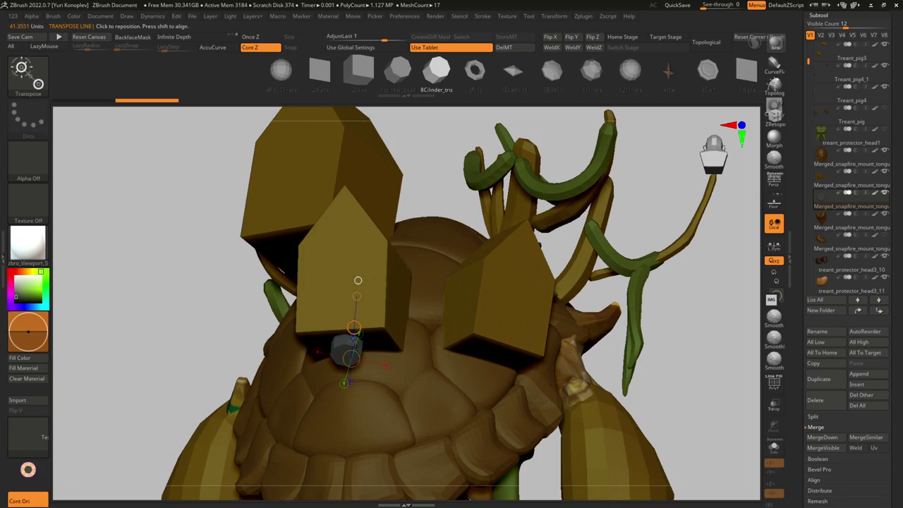
left_click_drag(332, 353, 374, 353)
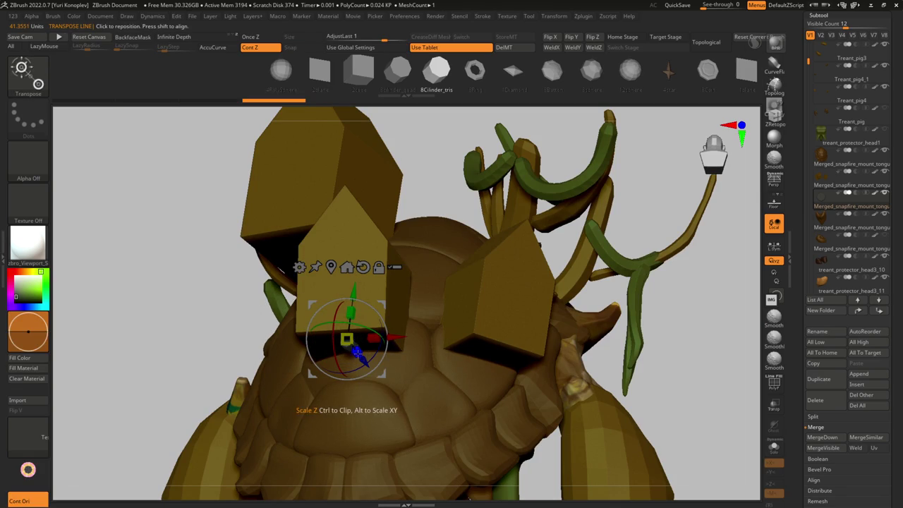
key("alt+shift+s")
left_click_drag(405, 369, 416, 381, "shift")
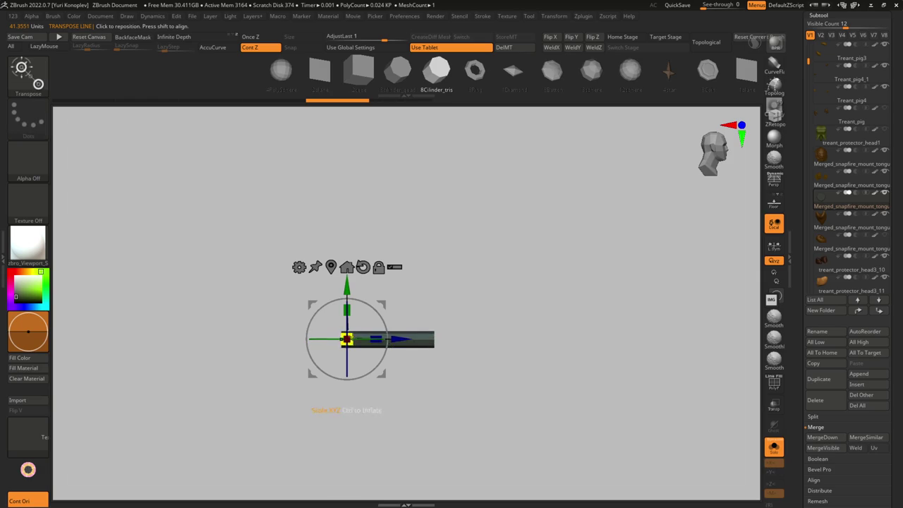
key("alt+shift+s")
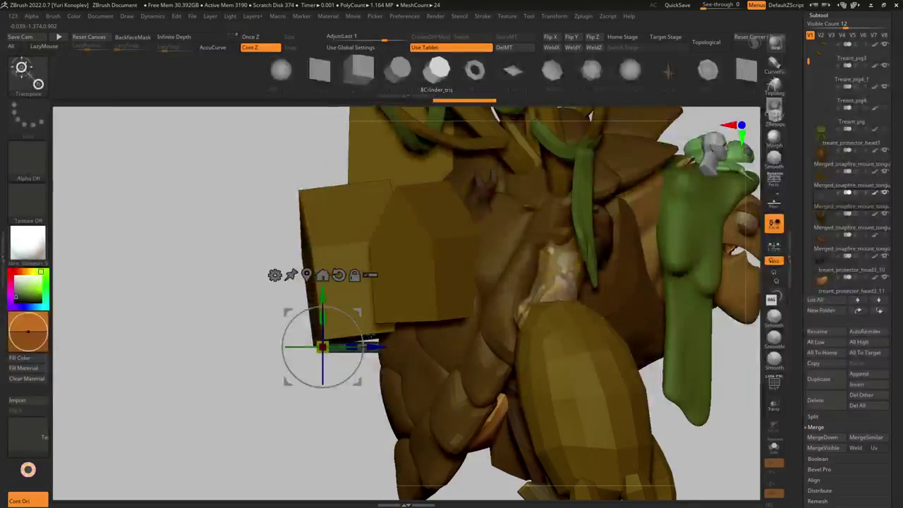
mouse_move(268, 361)
left_mouse_down("shift")
mouse_move(331, 363)
mouse_move(267, 353)
mouse_move(283, 334)
left_mouse_up("shift")
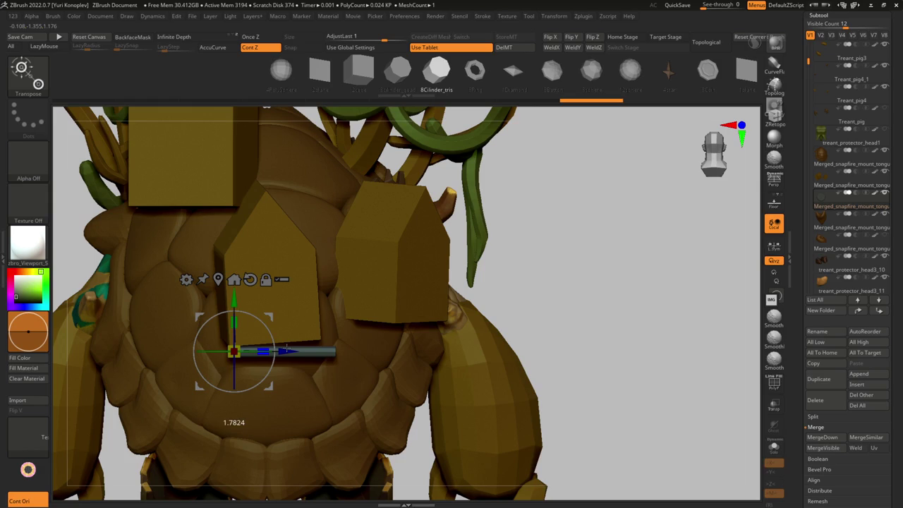
left_click_drag(280, 318, 395, 313)
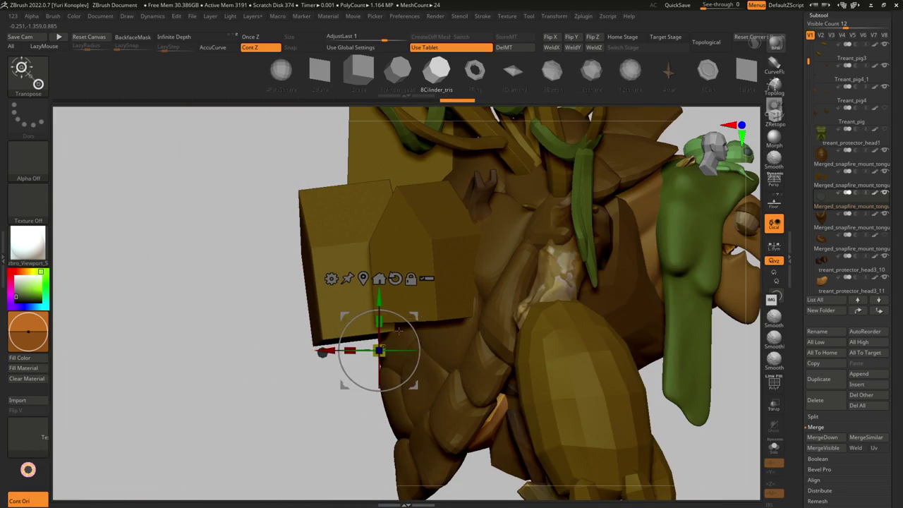
key("ctrl+shift+s")
mouse_move(303, 349)
left_mouse_down()
mouse_move(304, 435)
mouse_move(302, 328)
left_mouse_up()
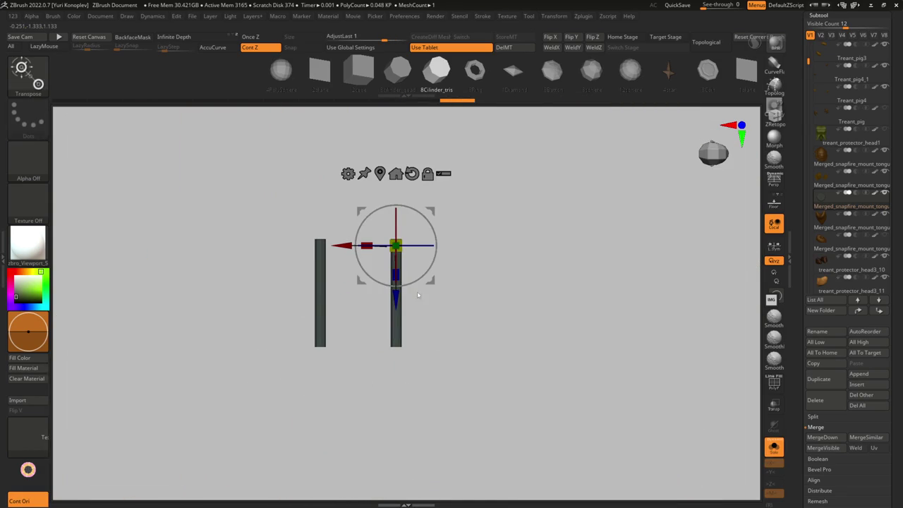
Step: Merge the two cylinders into one ledge bar with MergeDown
mouse_move(434, 234)
left_mouse_down("shift")
mouse_move(406, 200)
mouse_move(438, 212)
left_mouse_up("shift")
mouse_move(651, 243)
left_mouse_down("alt")
mouse_move(578, 247)
mouse_move(595, 255)
left_mouse_up("alt")
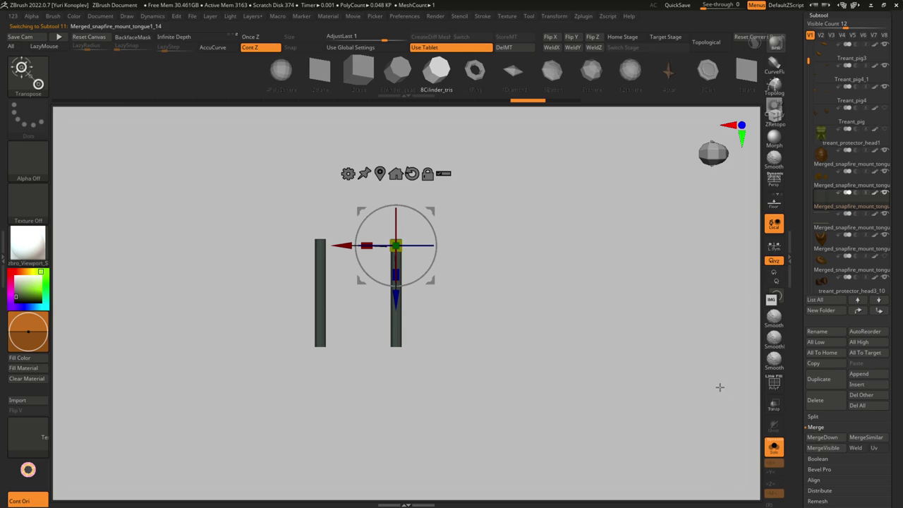
left_click_drag(597, 340, 578, 307)
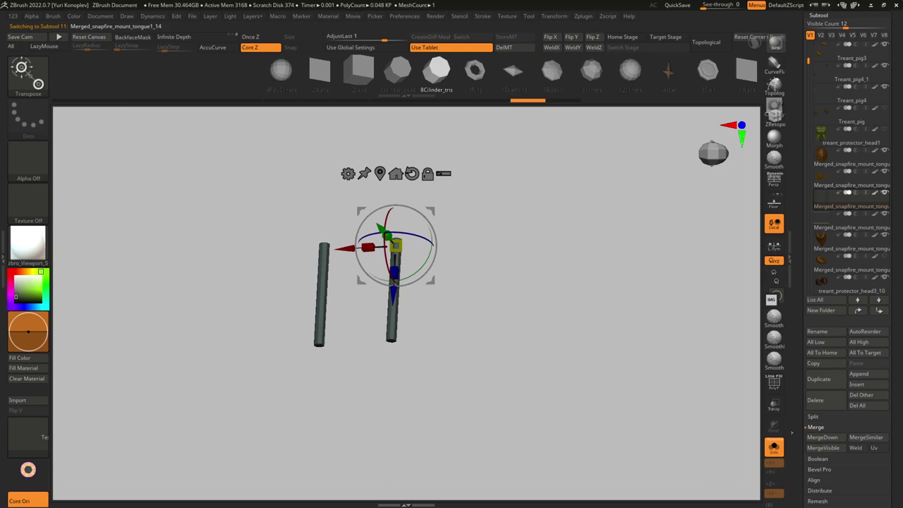
left_click(838, 437)
left_click(751, 459)
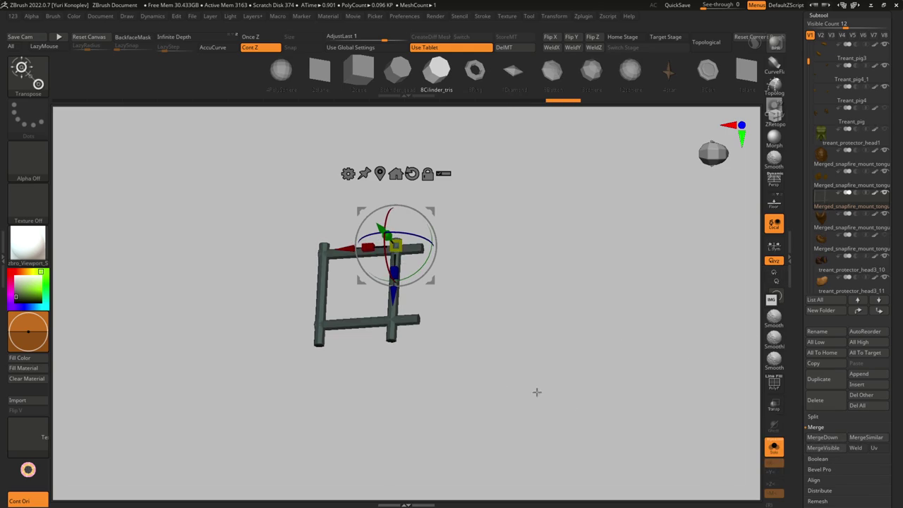
Step: Hide parts of the bar with SelectRect and move it slightly down and left under the middle house
left_click_drag(569, 407, 419, 317, "shift")
key("q")
left_click_drag(409, 208, 468, 274, "shift")
key("w")
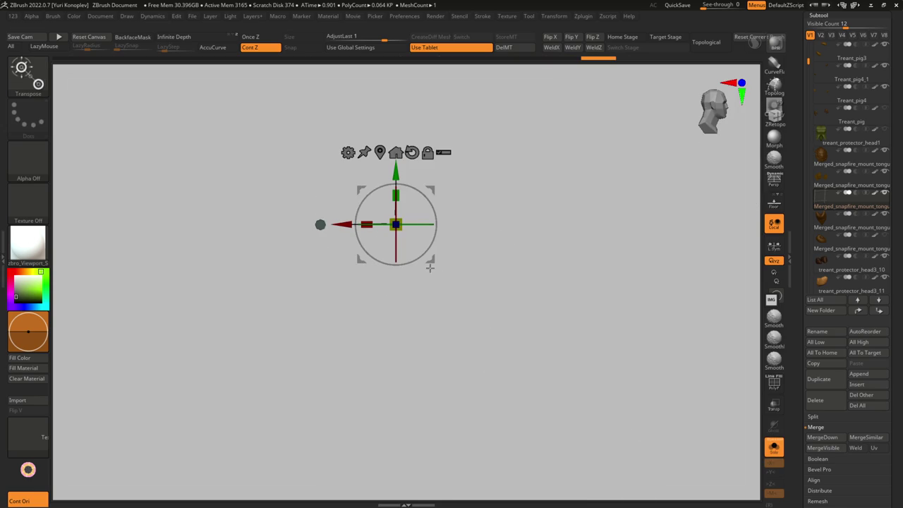
mouse_move(498, 209)
left_mouse_down()
mouse_move(486, 262)
mouse_move(502, 291)
left_mouse_up()
left_click_drag(516, 167, 575, 308, "ctrl+shift")
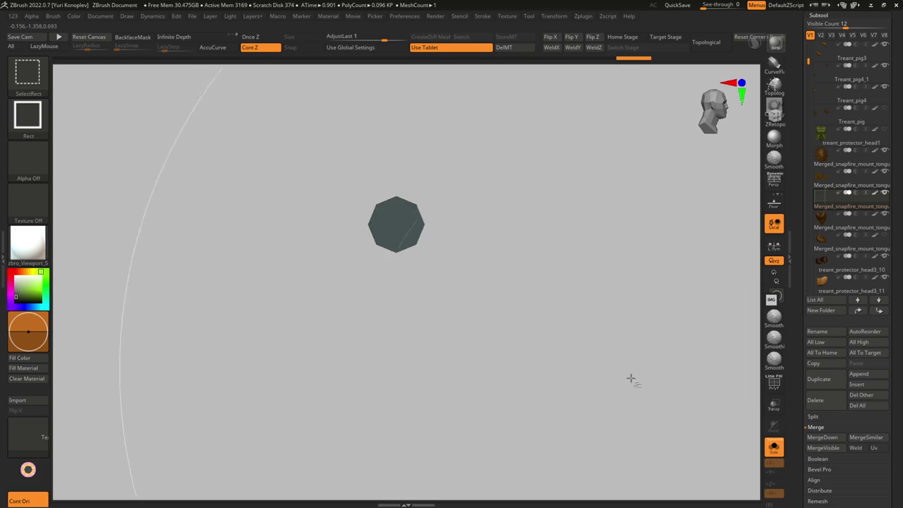
key("w")
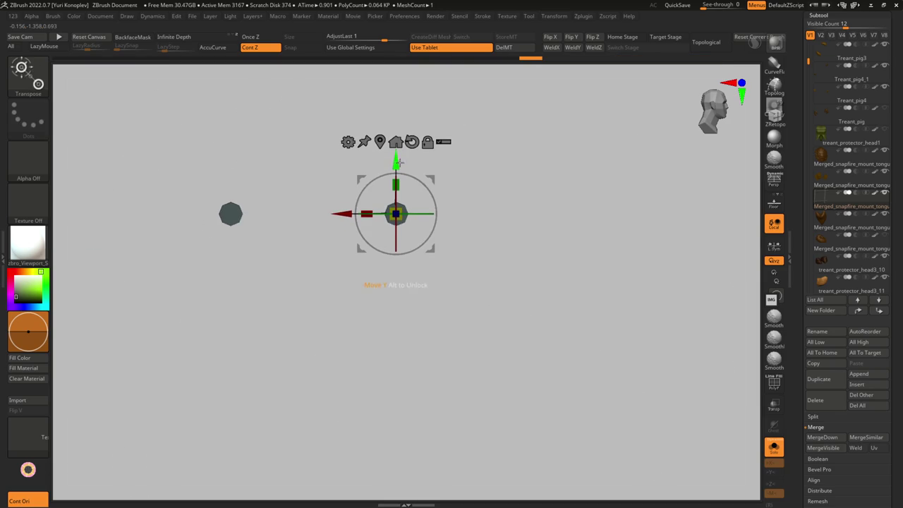
left_click(506, 248, "ctrl+shift")
left_click(532, 216, "ctrl+shift")
left_click(532, 216, "ctrl+shift")
mouse_move(420, 172)
left_mouse_down()
mouse_move(418, 187)
mouse_move(534, 292)
mouse_move(504, 316)
mouse_move(585, 309)
mouse_move(537, 318)
left_mouse_up()
Step: Check the isolated bar from the front, then duplicate the ledge below the upper-left house
key("y")
scroll(419, 375, "up", 3)
scroll(419, 375, "up", 2)
key("alt+s")
key("y")
mouse_move(484, 325)
left_mouse_down()
mouse_move(436, 343)
mouse_move(478, 337)
mouse_move(472, 377)
mouse_move(479, 339)
left_mouse_up()
key("alt+s")
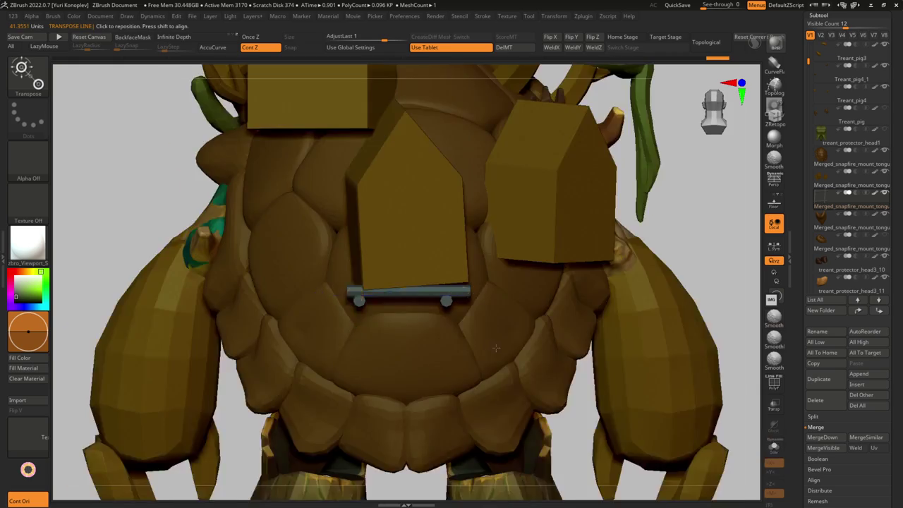
left_click_drag(430, 296, 379, 199)
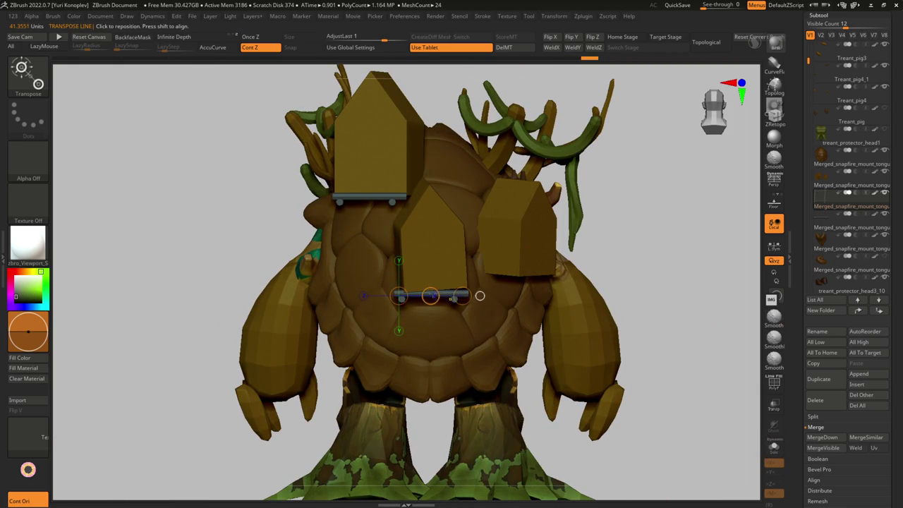
Step: Duplicate the ledge again beneath the right house block
left_click_drag(430, 296, 528, 283)
scroll(512, 295, "down", 3)
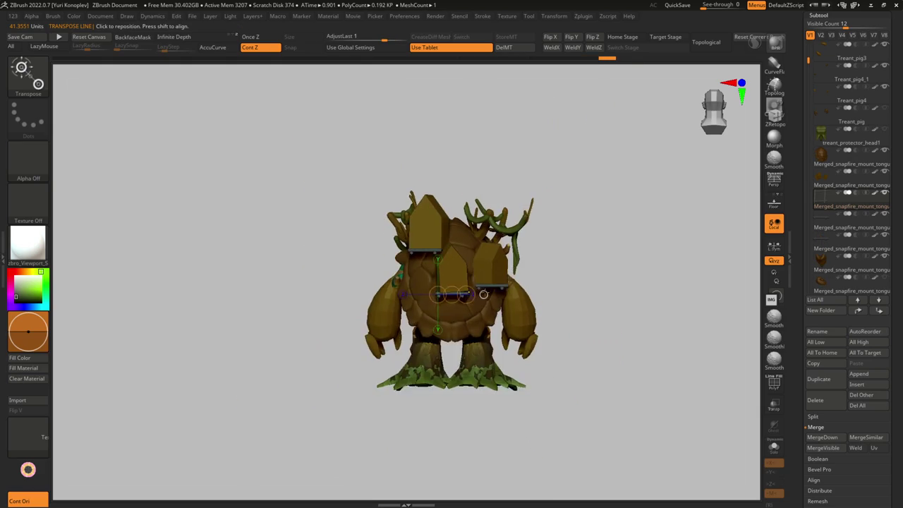
scroll(494, 296, "up", 4)
left_click(494, 281, "alt")
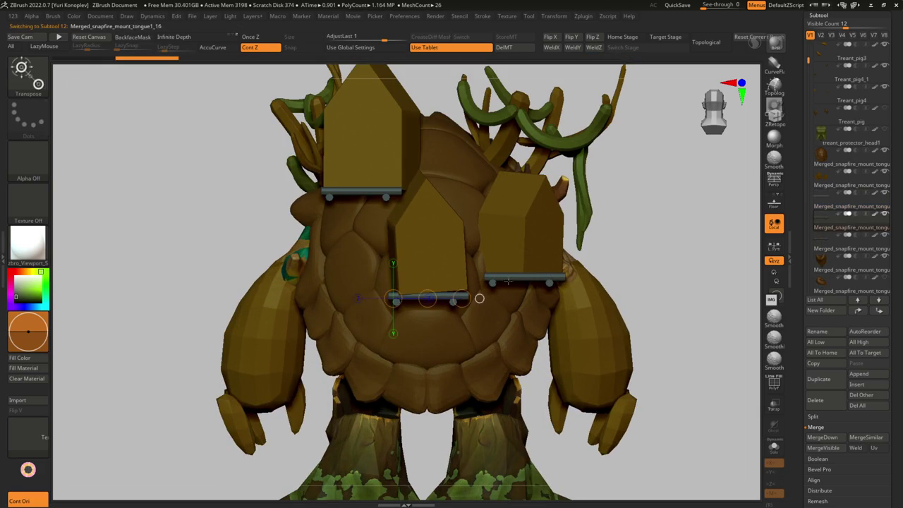
key("q")
mouse_move(645, 262)
left_mouse_down()
mouse_move(506, 320)
mouse_move(523, 319)
mouse_move(469, 361)
mouse_move(472, 398)
mouse_move(493, 343)
mouse_move(480, 326)
mouse_move(487, 307)
left_mouse_up()
Step: Set up a crease brush with stroke smoothing and make Merged_snapfire_mount_tongue1_13 active
key("b")
key("d")
key("s")
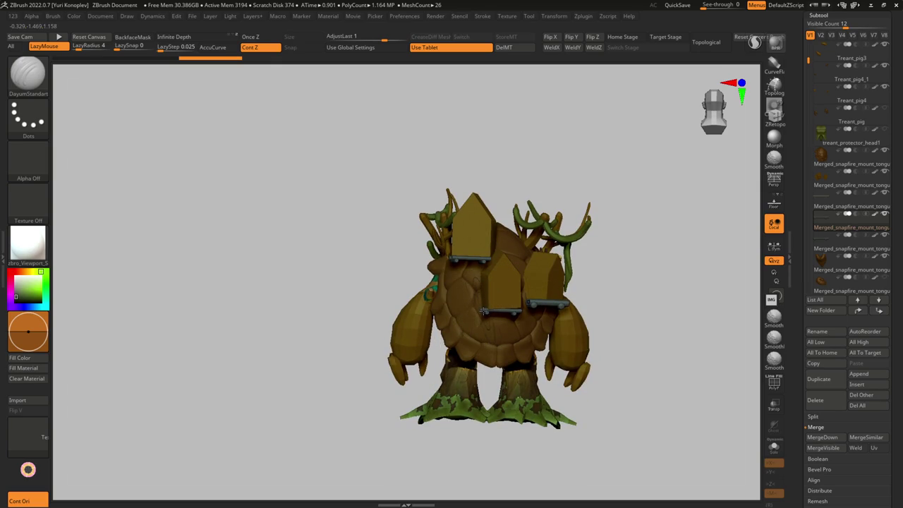
left_click(497, 299, "alt")
mouse_move(498, 299)
left_mouse_down()
mouse_move(526, 314)
mouse_move(423, 293)
left_mouse_up()
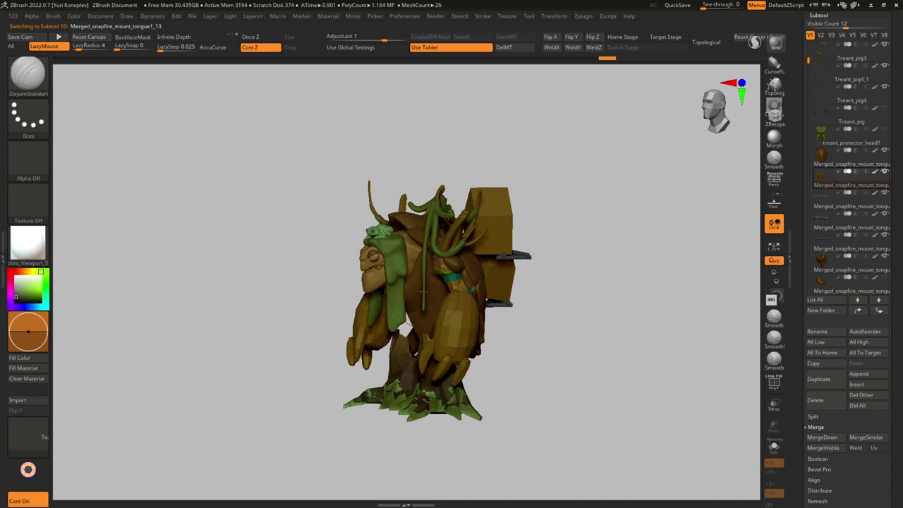
Step: Frame the treant, orbit behind its head and select the frog subtool
left_click(353, 267, "alt")
key("w")
scroll(367, 296, "up", 5)
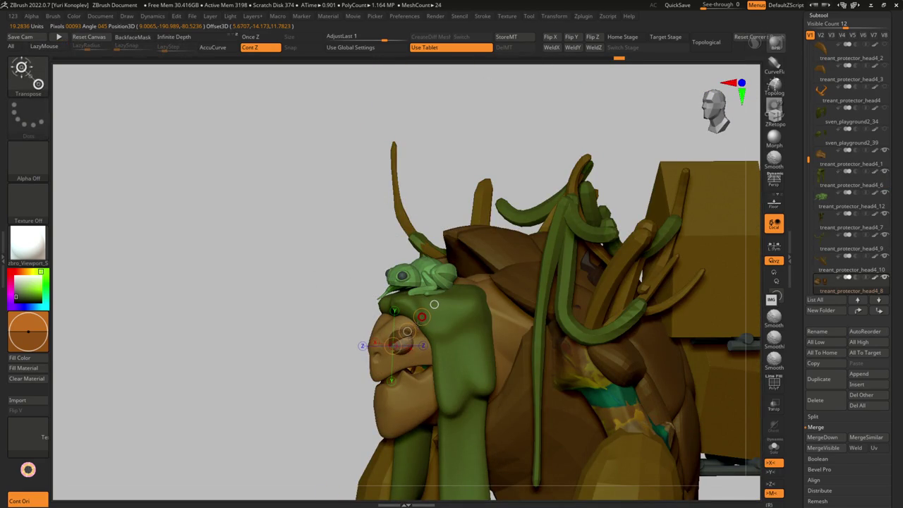
key("f")
left_click_drag(424, 293, 367, 296)
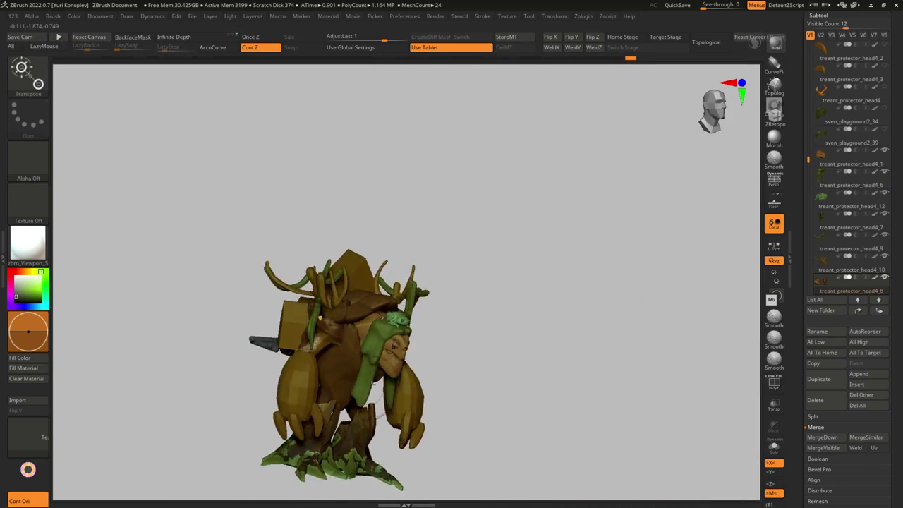
scroll(457, 258, "up", 5)
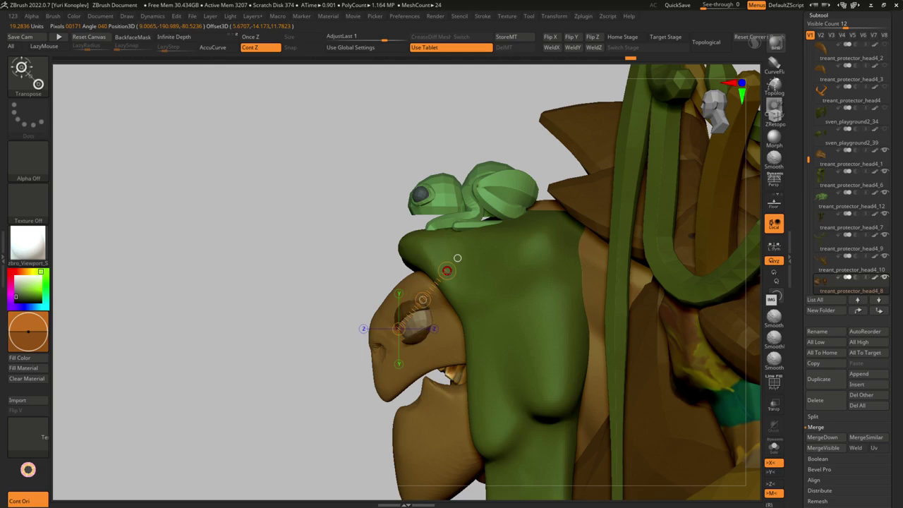
right_click_drag(457, 259, 494, 254)
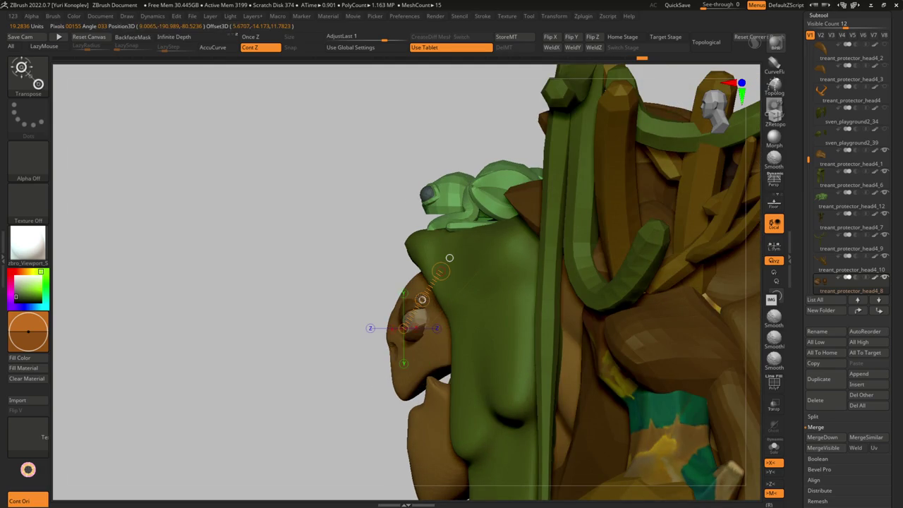
left_click(499, 227, "alt")
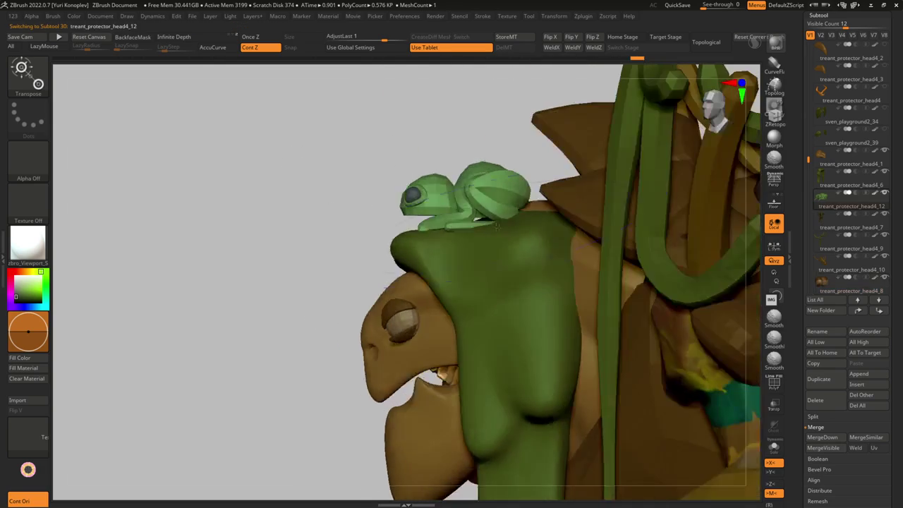
right_click_drag(499, 227, 487, 223)
Step: Pull the frog's front leg further down over the head with Move Topological
key("b")
key("m")
key("t")
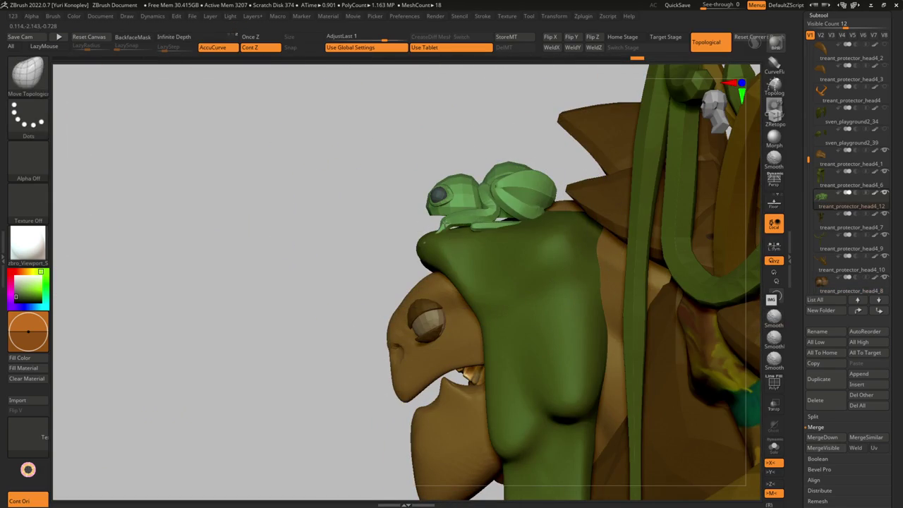
left_click_drag(487, 222, 498, 227)
mouse_move(537, 230)
right_mouse_down()
mouse_move(547, 227)
mouse_move(455, 280)
mouse_move(468, 185)
mouse_move(494, 202)
mouse_move(483, 205)
mouse_move(500, 233)
mouse_move(292, 363)
mouse_move(315, 324)
right_mouse_up()
key("s")
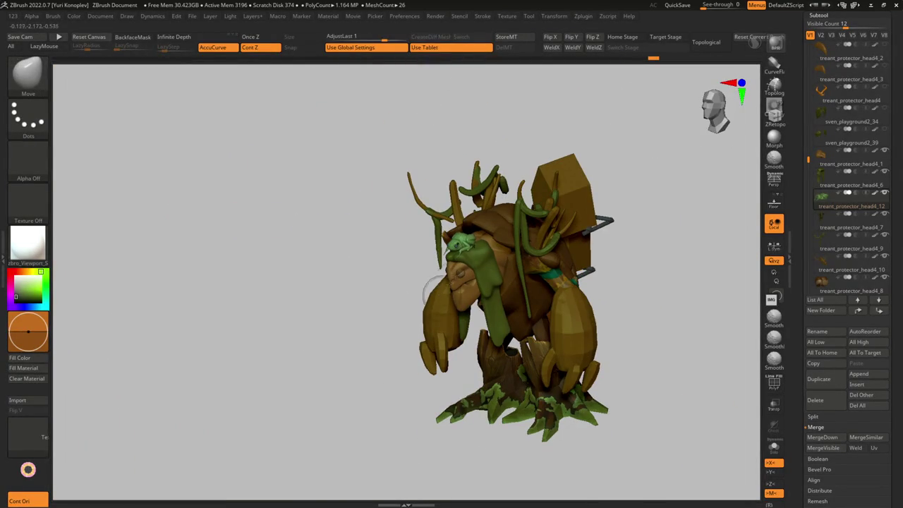
Step: Turn the treant to a close front view and select the brown chest plate
right_click_drag(443, 296, 401, 268)
left_click_drag(401, 268, 413, 286, "ctrl")
mouse_move(413, 285)
right_mouse_down()
mouse_move(438, 296)
mouse_move(442, 314)
mouse_move(446, 273)
right_mouse_up()
left_click(439, 311, "alt")
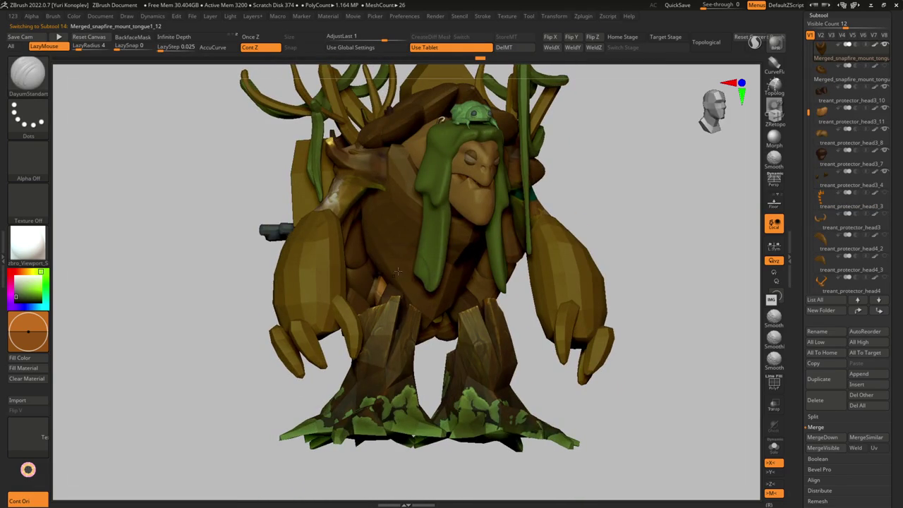
Step: Solo the chest plate and delete its lower subdivisions so CurveTubeSnap can draw tubes
key("ctrl+shift+s")
key("b")
key("c")
key("t")
right_click_drag(405, 272, 405, 280, "shift")
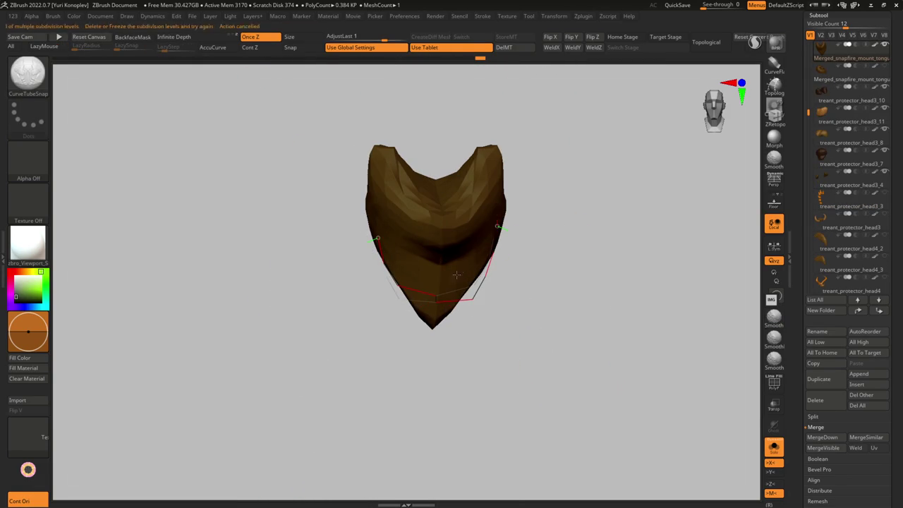
left_click_drag(458, 272, 448, 282)
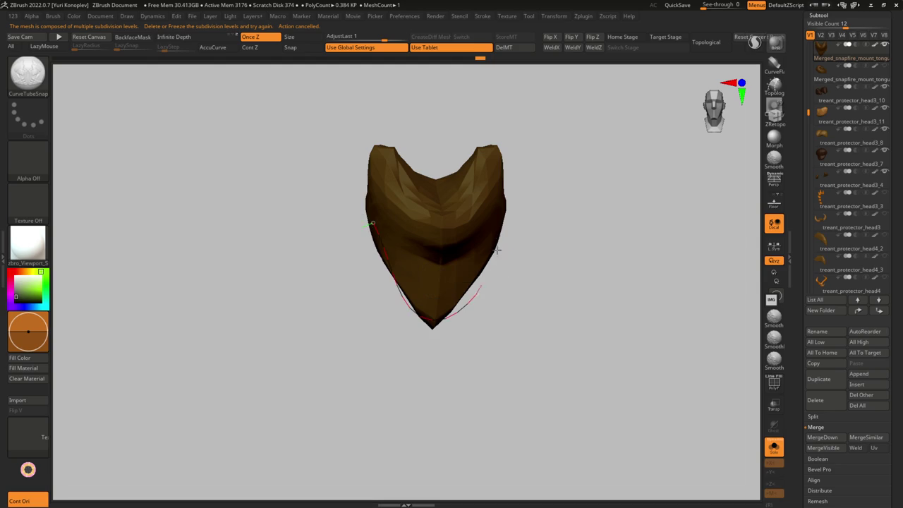
key("1")
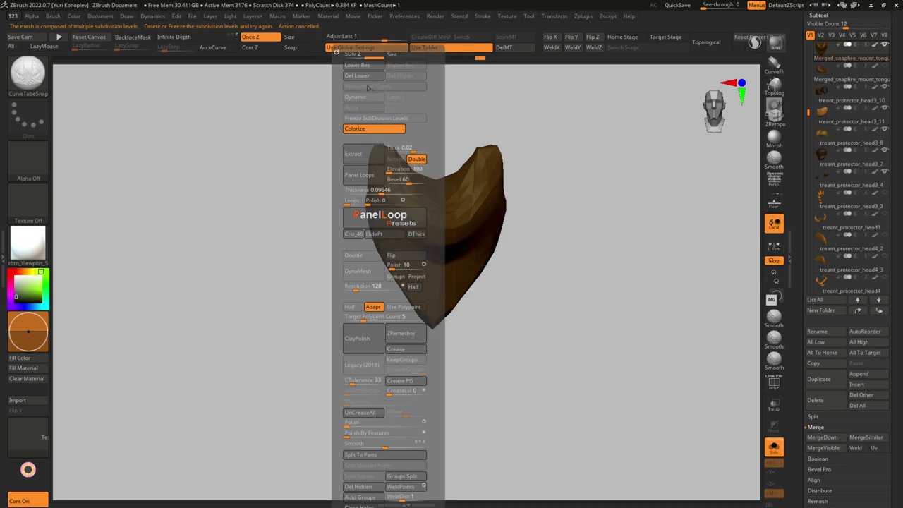
left_click(428, 279)
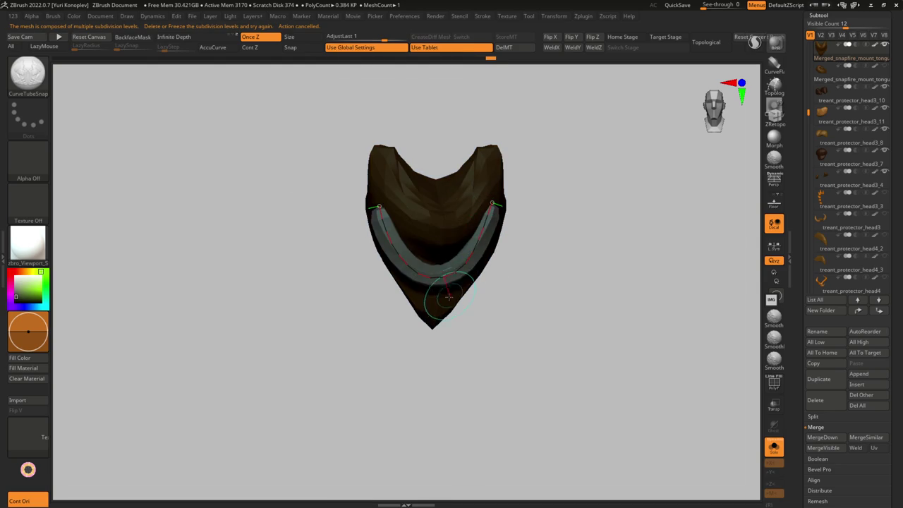
Step: Draw two U-shaped necklace tubes across the chest plate
key("s")
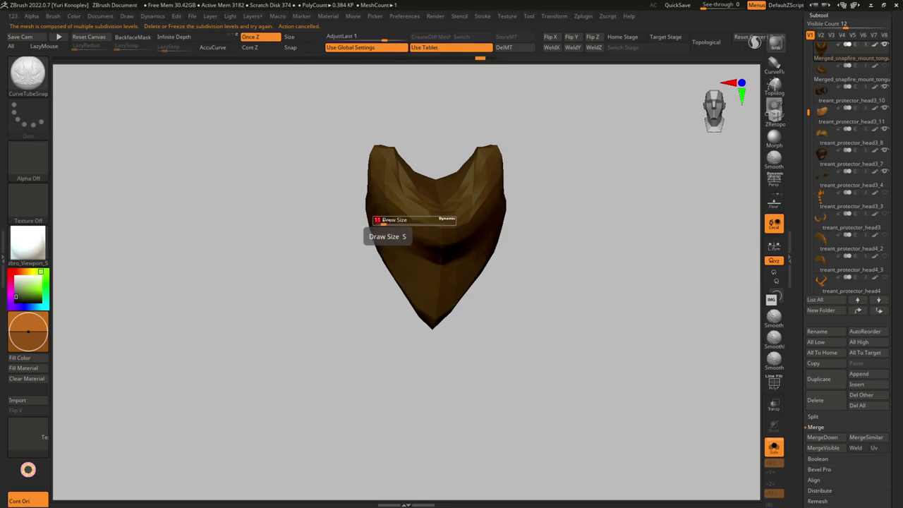
left_click_drag(399, 242, 472, 205)
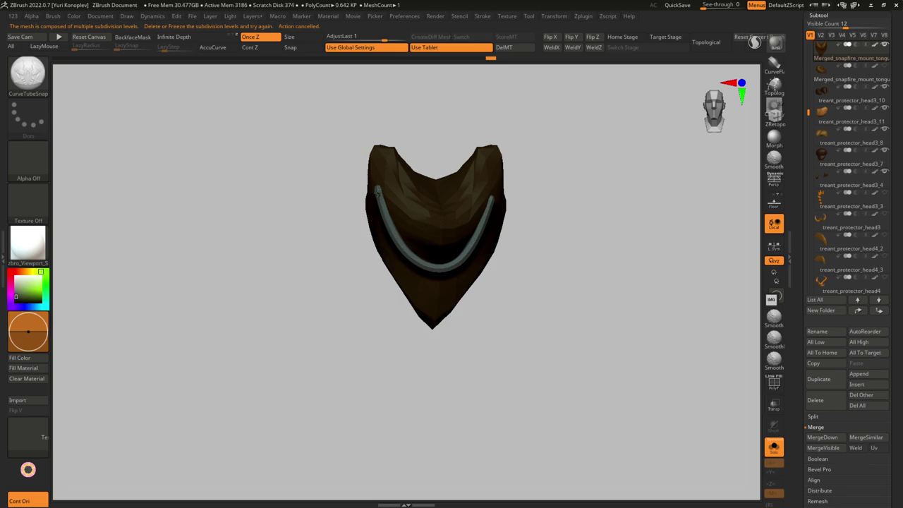
left_click_drag(434, 303, 495, 185)
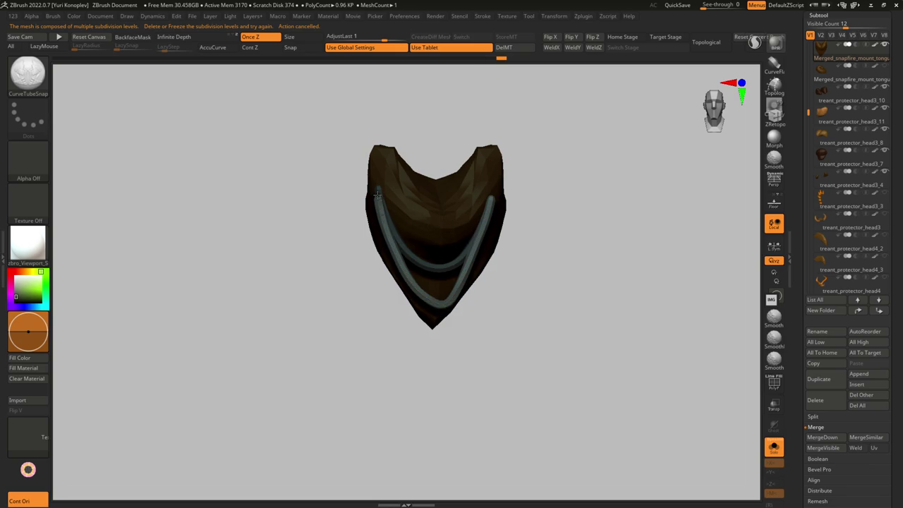
left_click_drag(429, 270, 479, 190)
right_click_drag(436, 218, 423, 228)
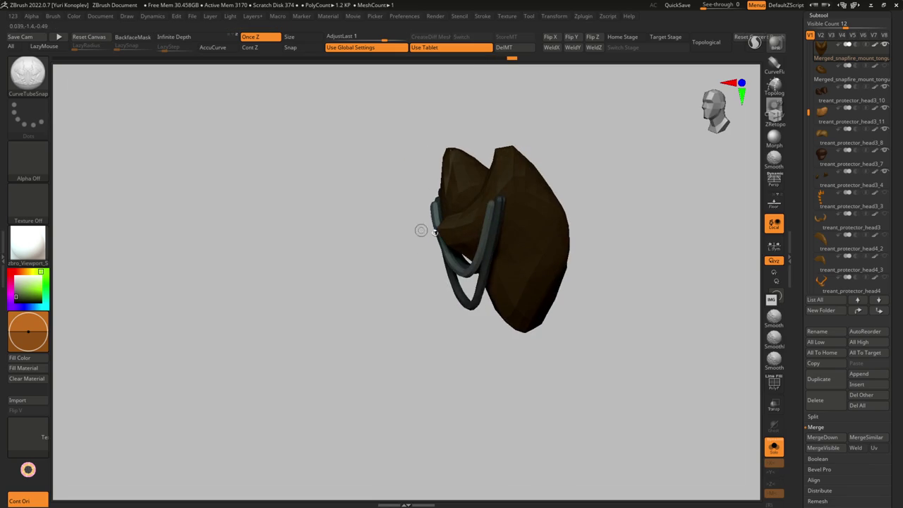
key("w")
left_click(477, 296, "alt")
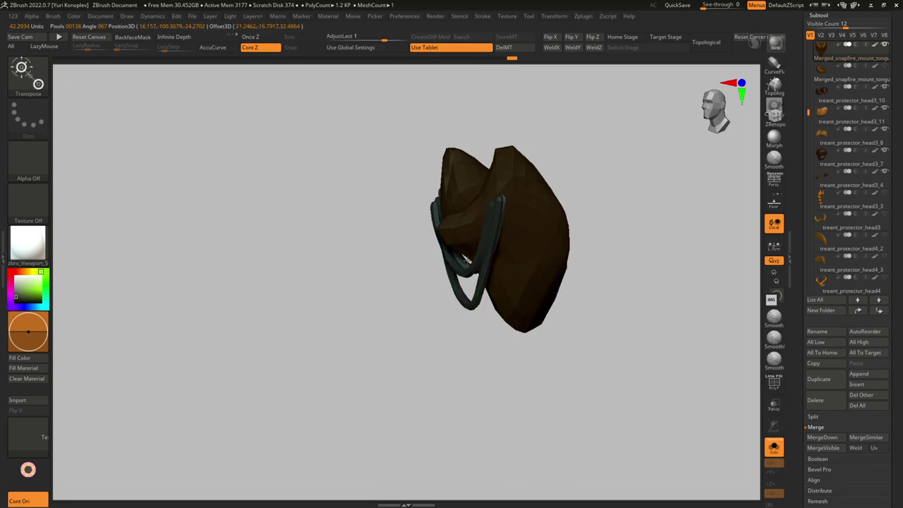
Step: Show the whole treant again, then solo the long green vine piece
key("shift+ctrl+s")
mouse_move(496, 303)
right_mouse_down("ctrl")
mouse_move(496, 270)
mouse_move(471, 311)
mouse_move(476, 322)
mouse_move(410, 318)
right_mouse_up("ctrl")
key("f")
key("q")
key("b")
key("m")
key("t")
key("shift+ctrl+s")
key("s")
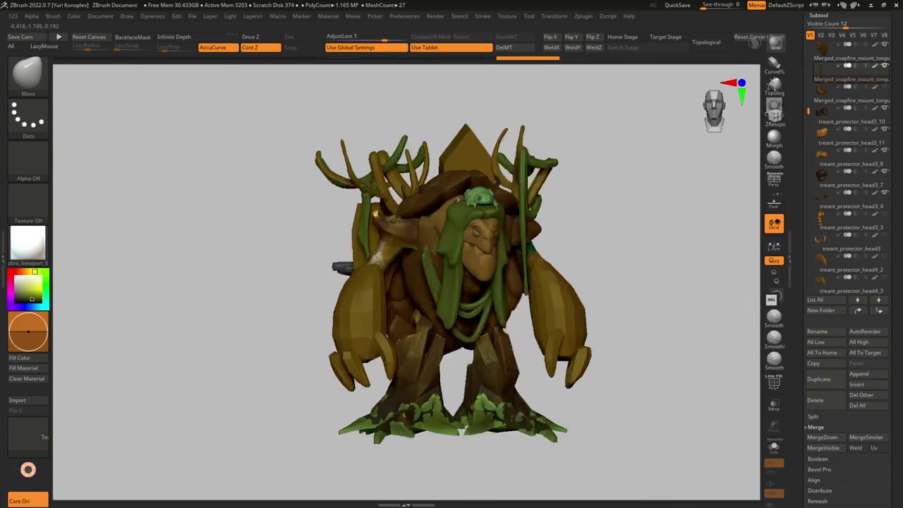
Step: Inspect the vine necklace solo, then select chest plate Merged_snapfire_mount_tongue1_12 in front view
right_click_drag(435, 250, 426, 251)
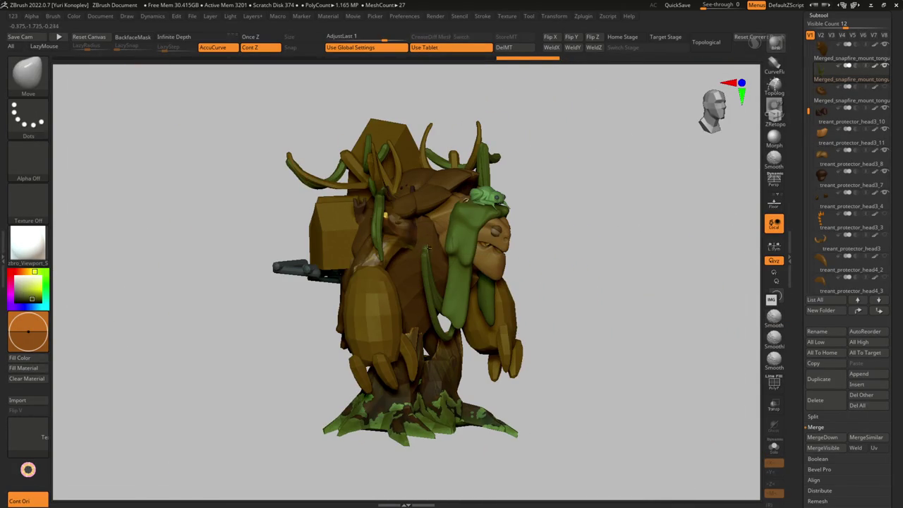
right_click_drag(408, 204, 504, 225)
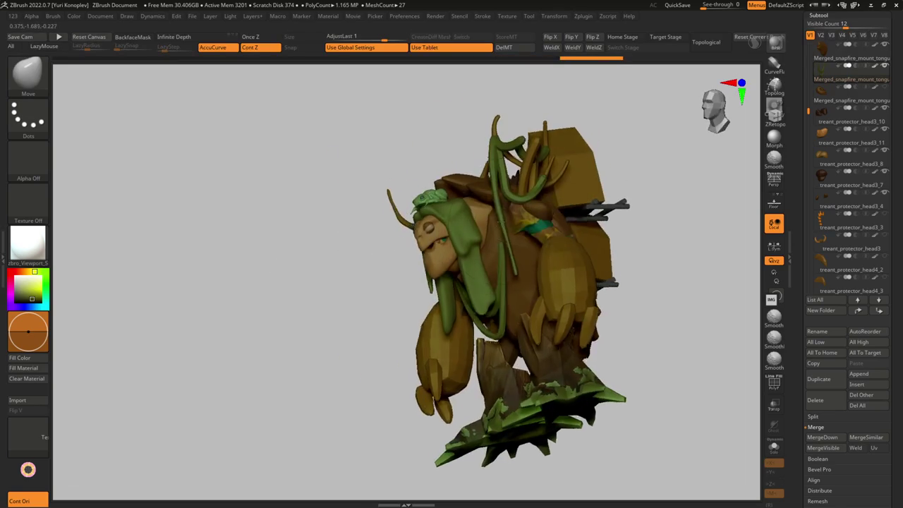
key("ctrl+shift+s")
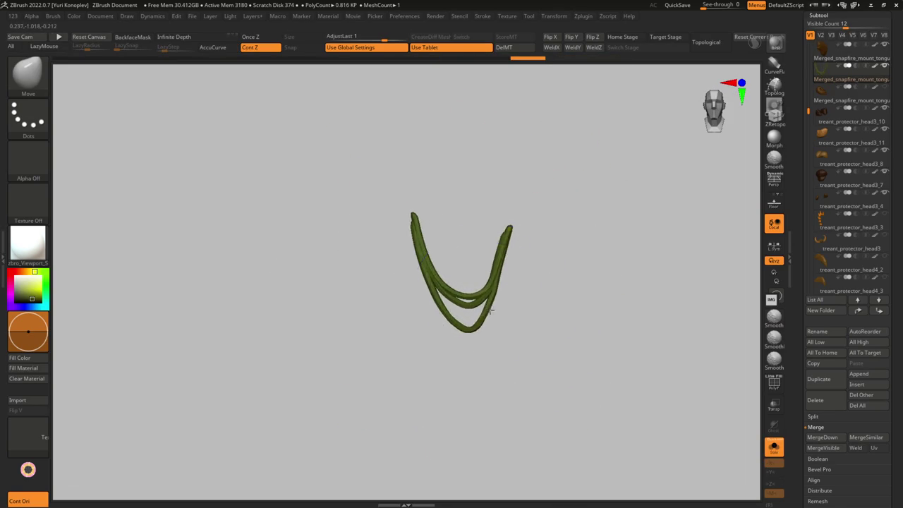
key("ctrl+shift+s")
mouse_move(453, 278)
right_mouse_down()
mouse_move(449, 254)
mouse_move(464, 296)
mouse_move(481, 311)
mouse_move(500, 247)
mouse_move(510, 246)
mouse_move(480, 251)
mouse_move(490, 267)
mouse_move(465, 273)
mouse_move(465, 321)
right_mouse_up()
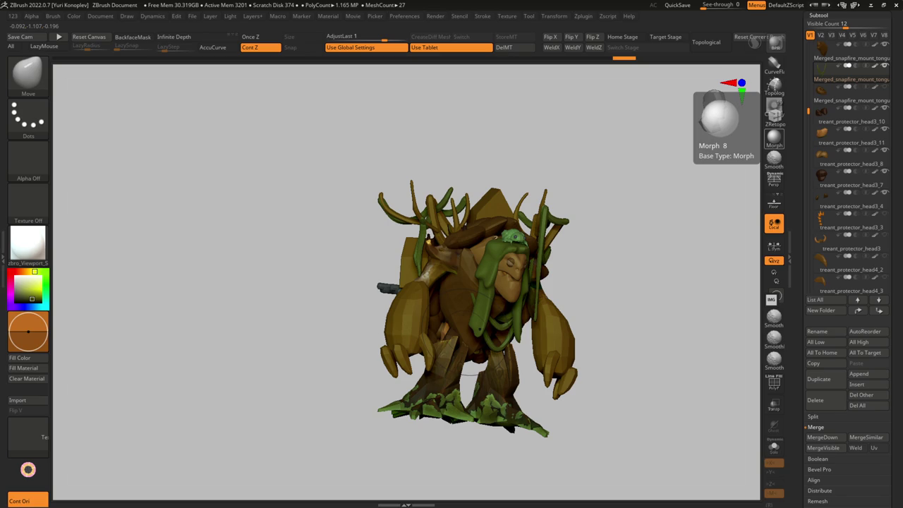
left_click(458, 293, "alt")
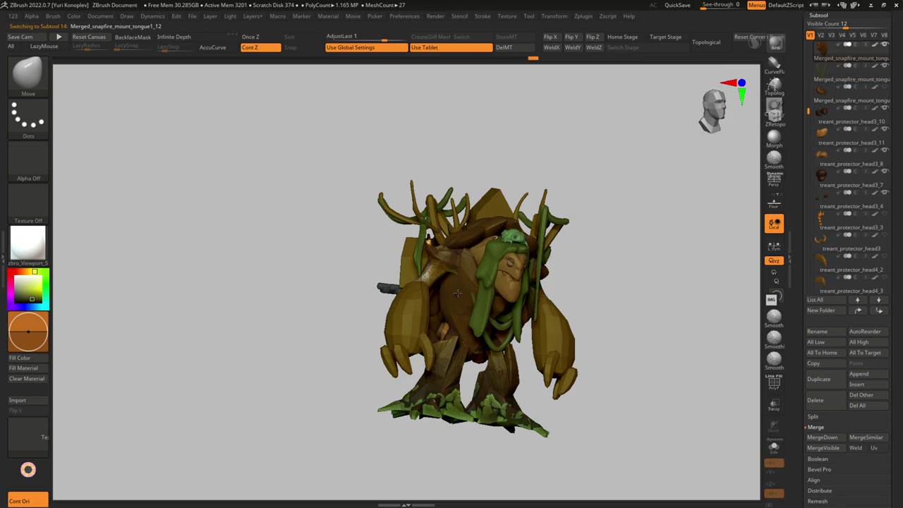
Step: Solo the chest plate, subdivide it with Ctrl+D and carve a horizontal crease
key("ctrl+shift+s")
left_click_drag(451, 276, 487, 286)
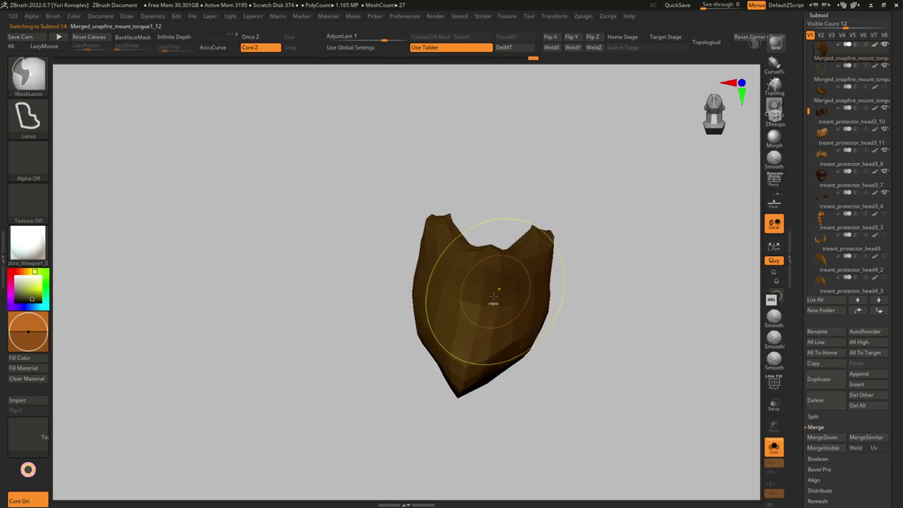
key("ctrl+d")
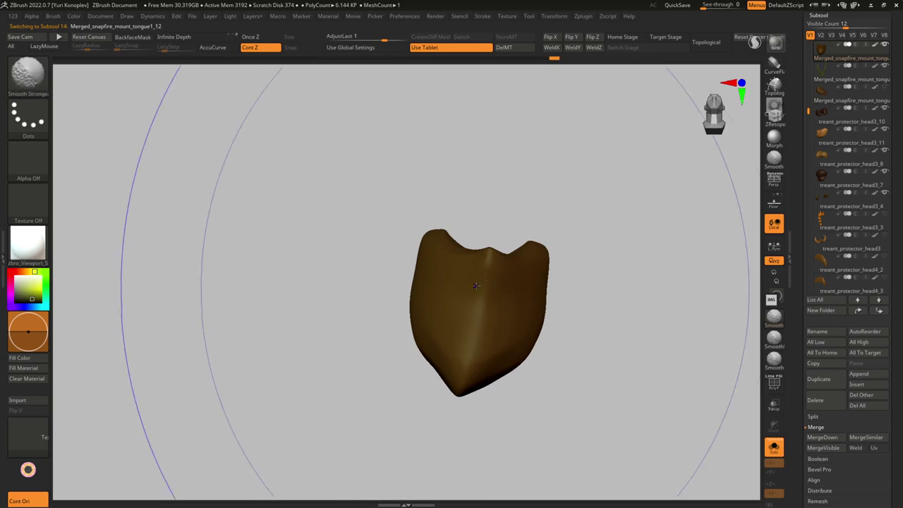
left_click_drag(485, 265, 492, 307)
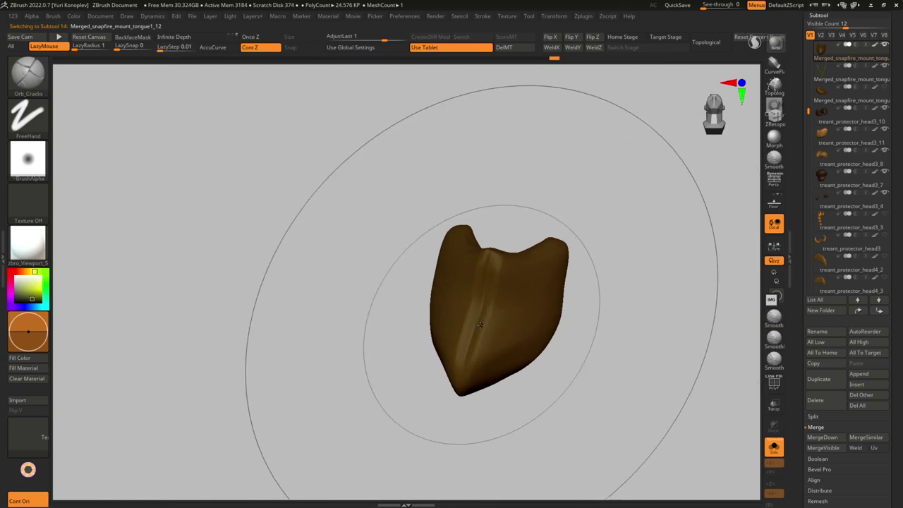
left_click_drag(436, 267, 554, 286)
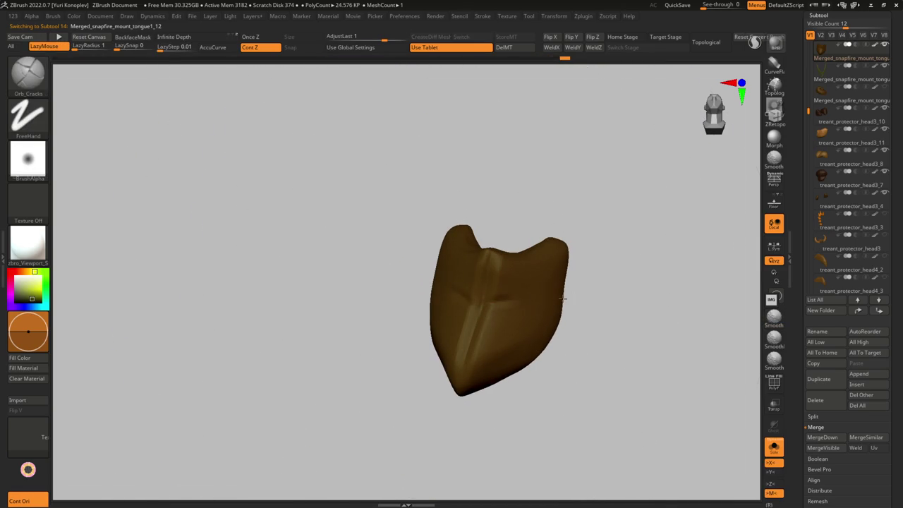
key("ctrl+shift+s")
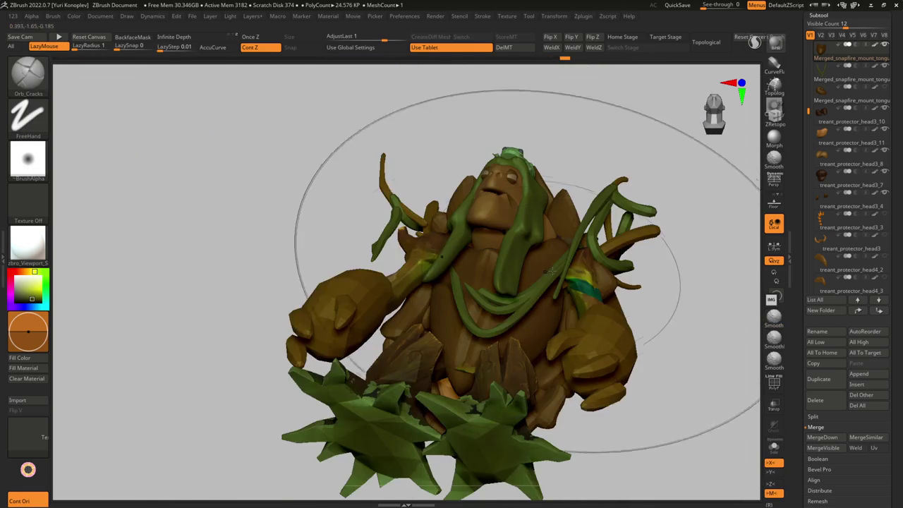
key("ctrl+shift+s")
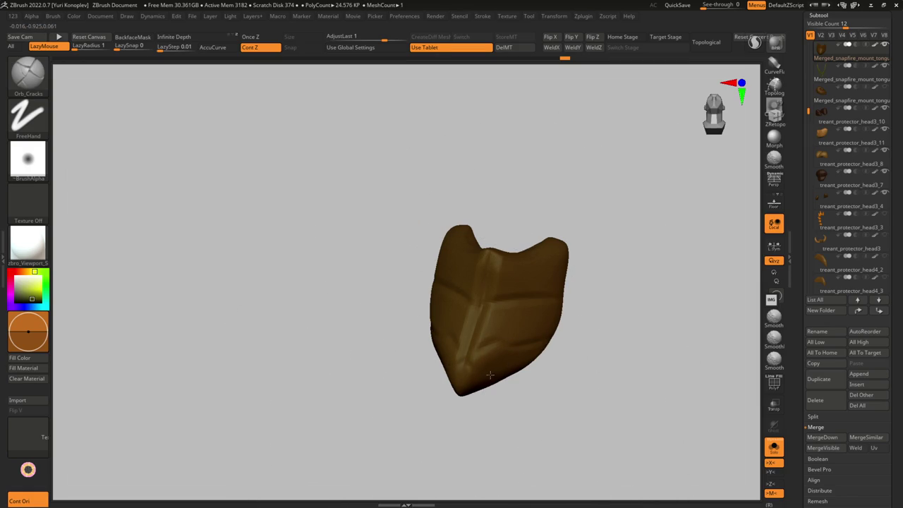
key("ctrl+shift+s")
Step: Orbit the chest plate to check it from several angles
mouse_move(528, 382)
left_mouse_down()
mouse_move(404, 271)
mouse_move(417, 271)
mouse_move(395, 254)
mouse_move(418, 232)
mouse_move(414, 266)
left_mouse_up()
mouse_move(408, 217)
left_mouse_down()
mouse_move(407, 241)
mouse_move(419, 253)
left_mouse_up()
right_click_drag(419, 253, 422, 256)
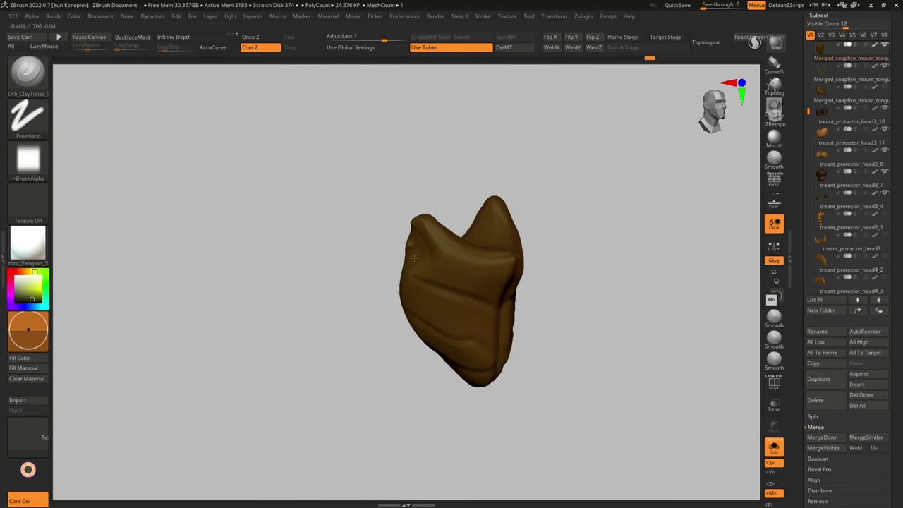
left_click(774, 447)
mouse_move(437, 282)
right_mouse_down()
mouse_move(455, 300)
mouse_move(479, 286)
mouse_move(381, 265)
right_mouse_up()
left_click(774, 446)
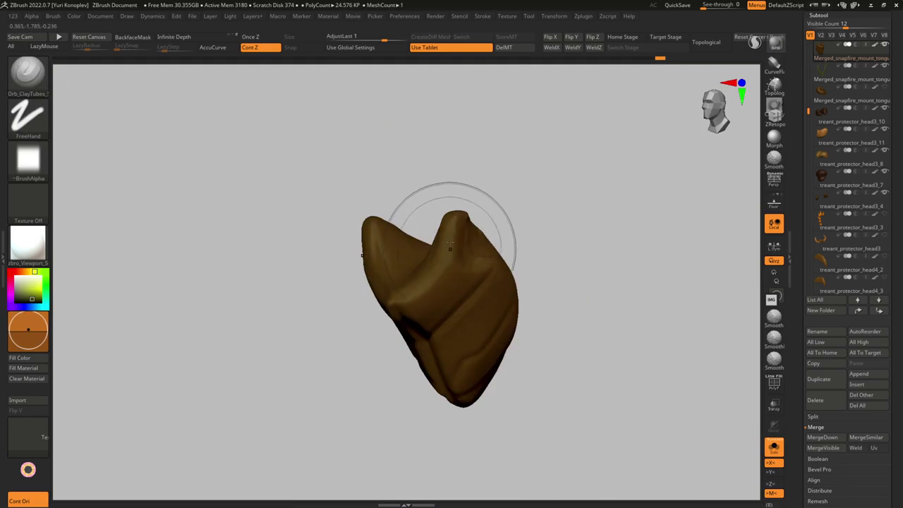
right_click_drag(426, 285, 398, 300)
Step: Sculpt a central vertical crease and horizontal grooved bands with ClayTubes and Orb_Cracks
key("b")
key("c")
key("t")
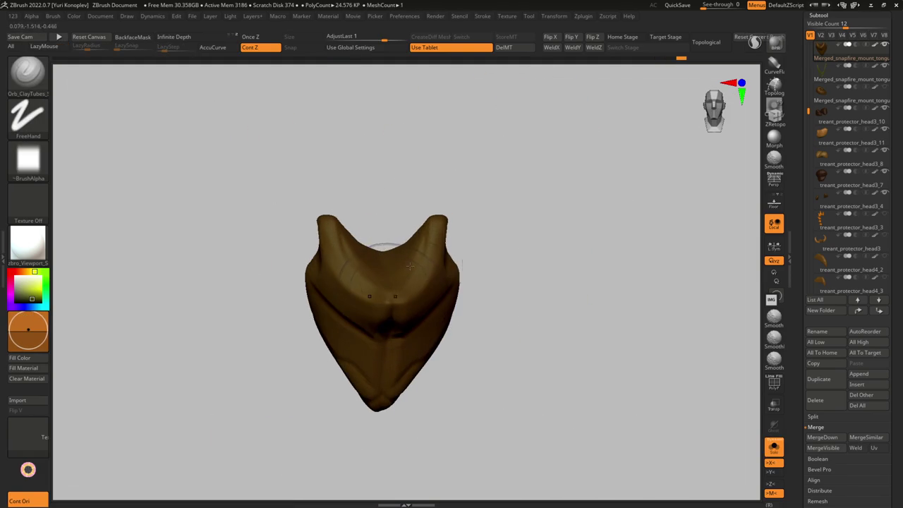
mouse_move(451, 211)
right_mouse_down()
mouse_move(403, 232)
mouse_move(363, 201)
right_mouse_up()
key("b")
key("c")
key("r")
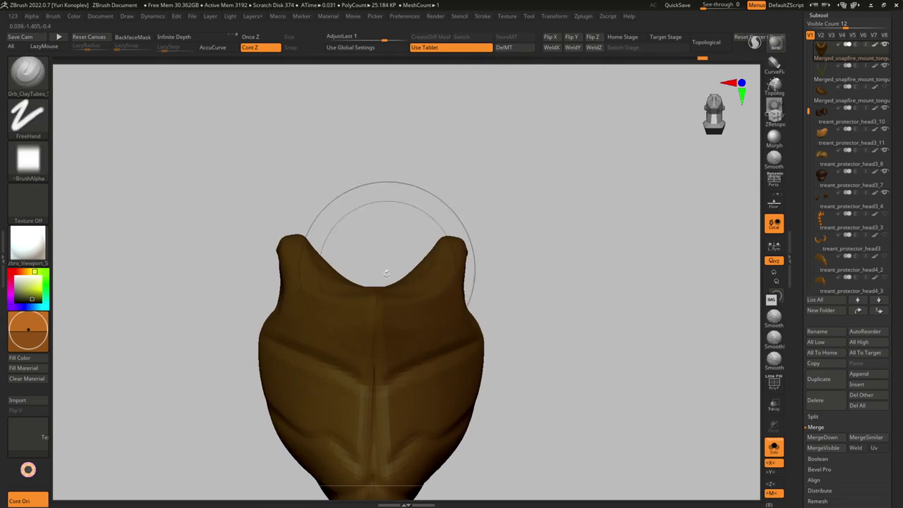
right_click_drag(372, 277, 379, 281)
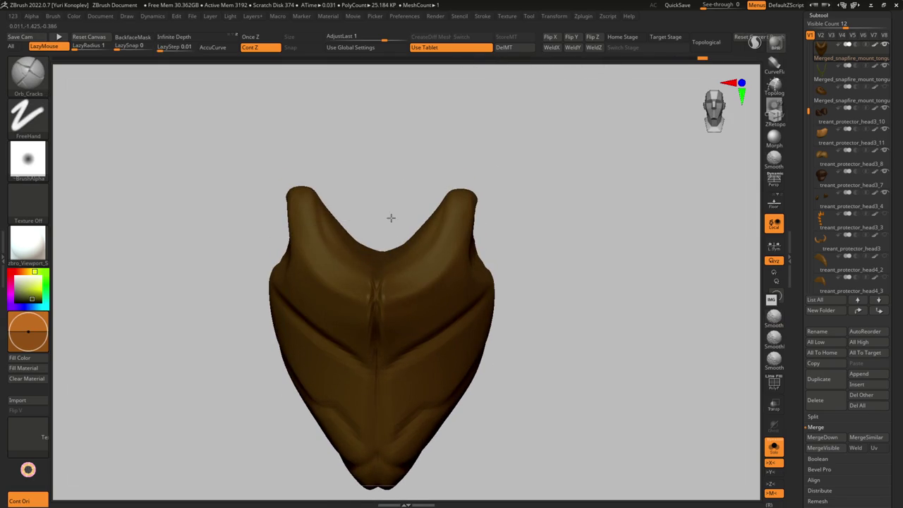
right_click_drag(388, 224, 386, 341)
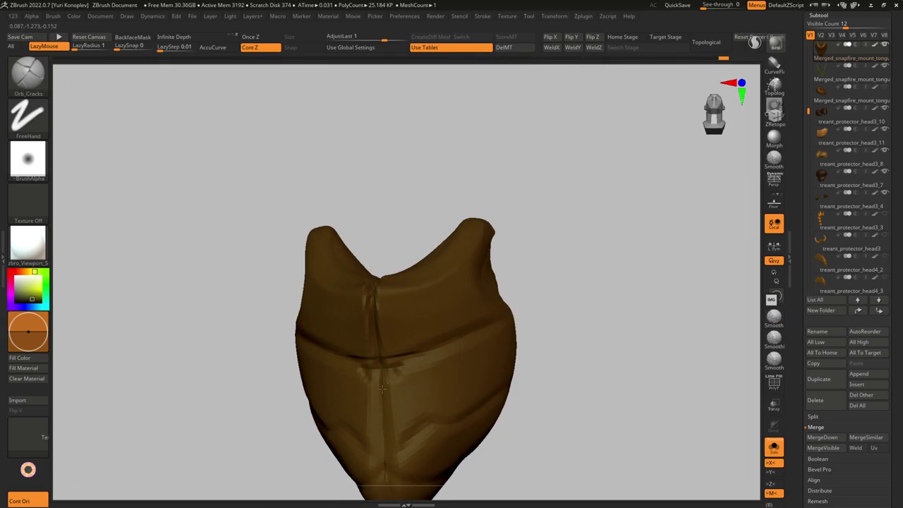
right_click_drag(389, 392, 418, 300)
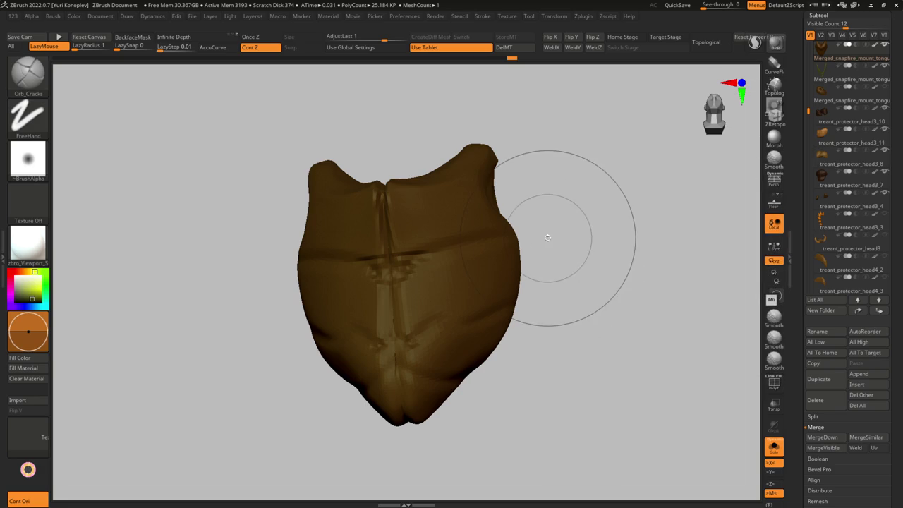
mouse_move(283, 313)
right_mouse_down()
mouse_move(490, 303)
mouse_move(447, 318)
right_mouse_up()
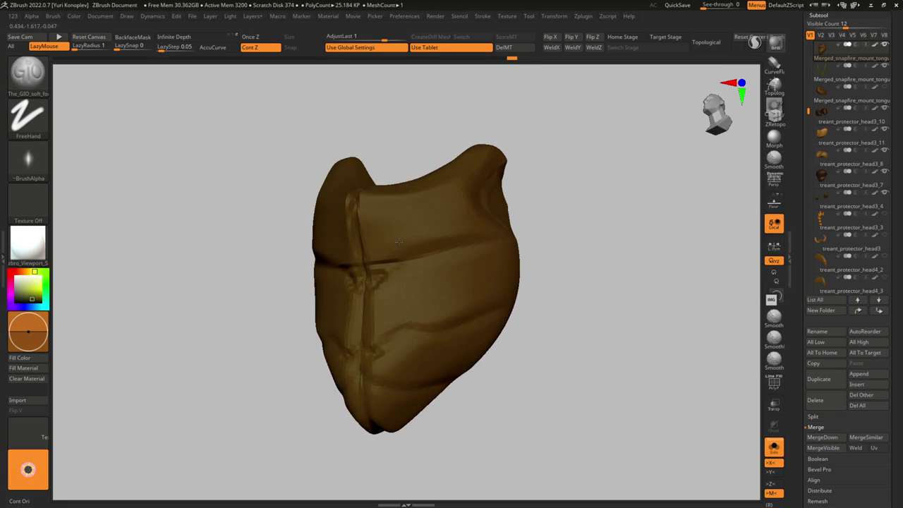
mouse_move(371, 367)
right_mouse_down()
mouse_move(380, 327)
mouse_move(373, 406)
mouse_move(397, 285)
mouse_move(375, 311)
right_mouse_up()
Step: Turn Solo off so the full treant shows again
key("ctrl+shift+f")
key("b")
key("m")
key("v")
Step: Draw trial CurveTubeSnap vine tubes off the treant's back and undo them
left_click_drag(330, 340, 357, 292)
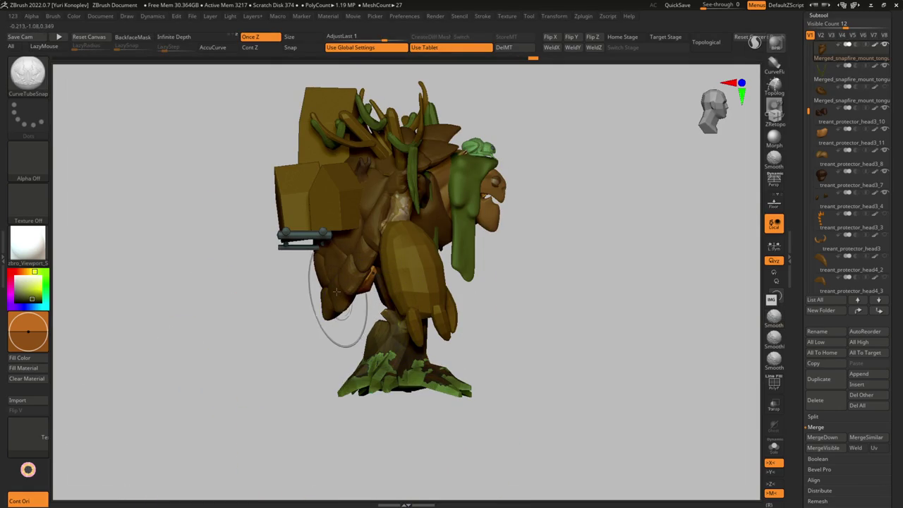
left_click(318, 274, "alt")
mouse_move(315, 254)
left_mouse_down()
mouse_move(323, 285)
mouse_move(347, 305)
mouse_move(317, 316)
left_mouse_up()
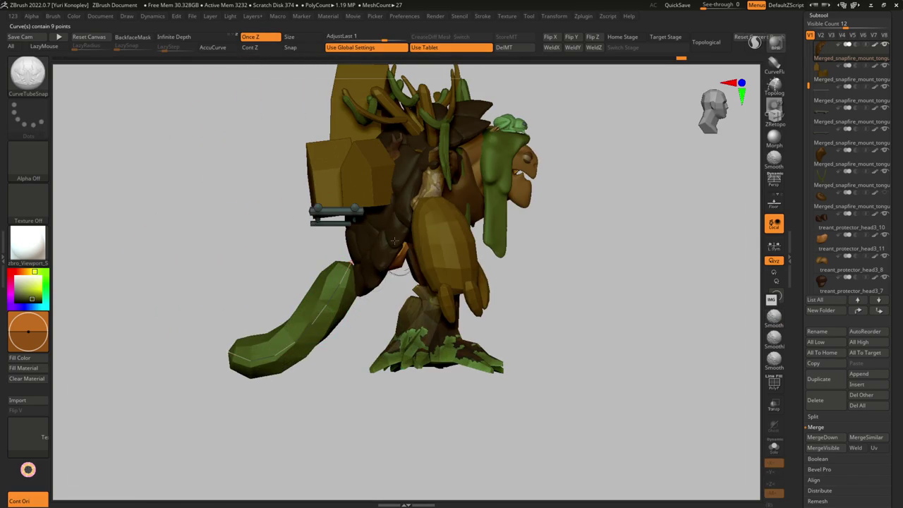
left_click(333, 280, "ctrl")
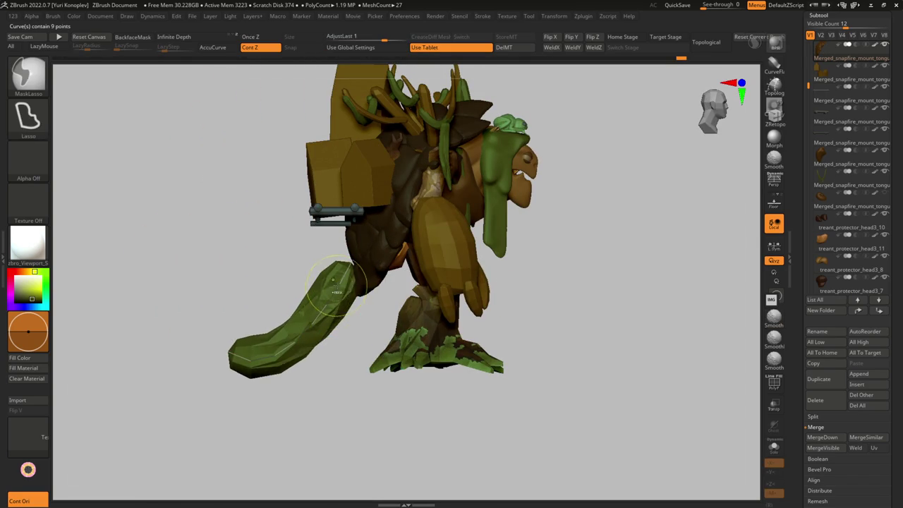
key("ctrl+z")
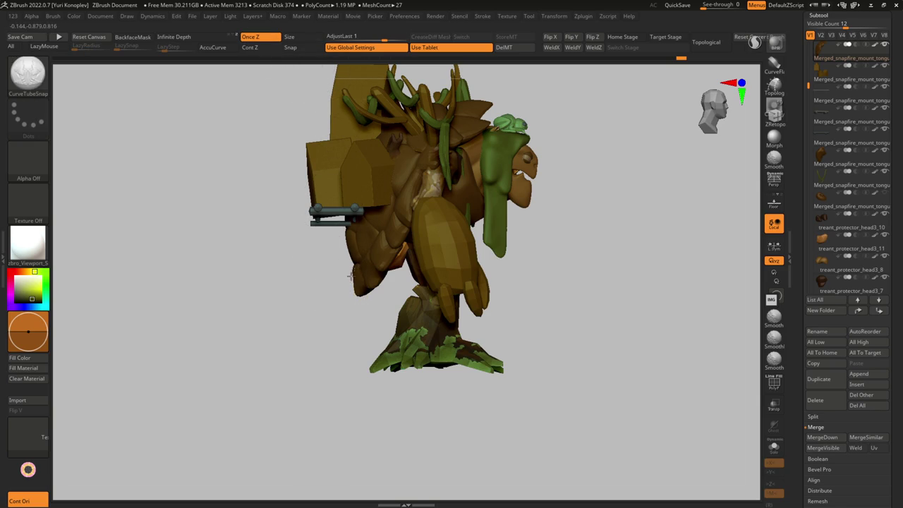
left_click_drag(355, 271, 180, 386)
key("ctrl+z")
Step: Inspect the Stroke > Curve and Brush > Modifiers settings for the curve-tube brush
left_click(483, 17)
left_click(503, 288)
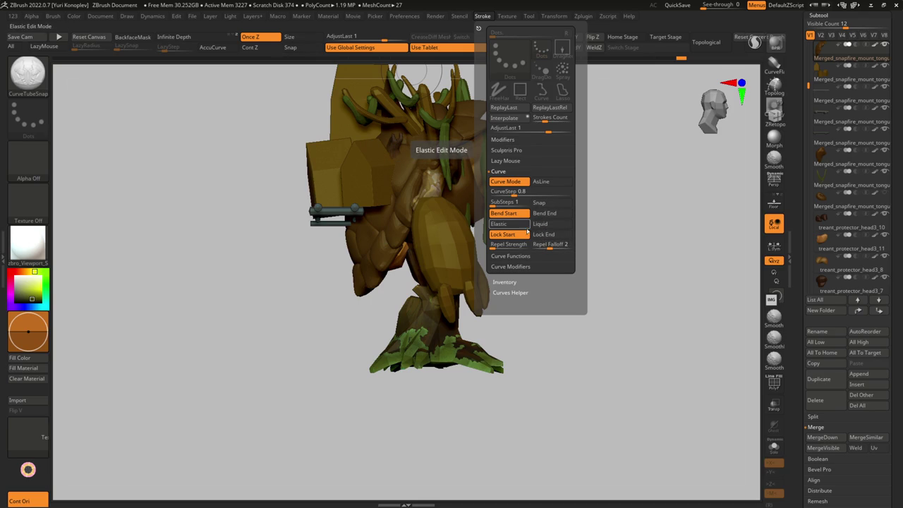
left_click(55, 17)
left_click(75, 419)
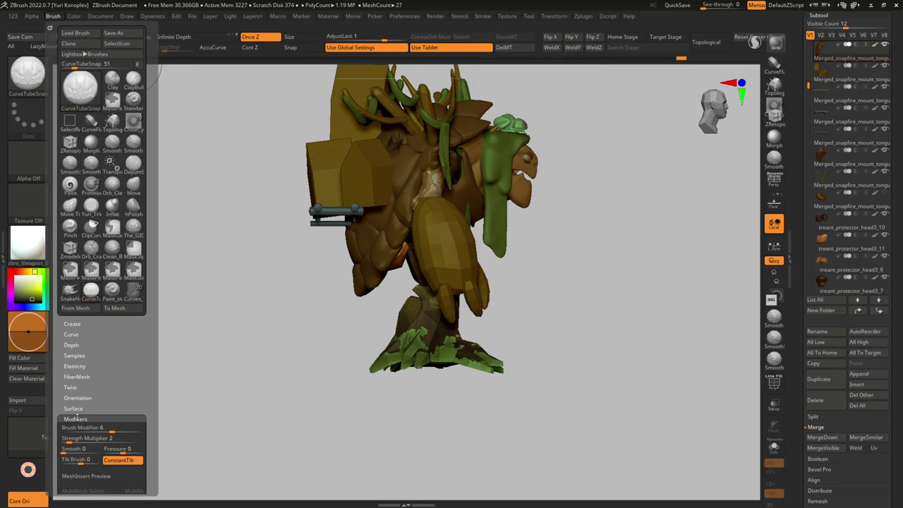
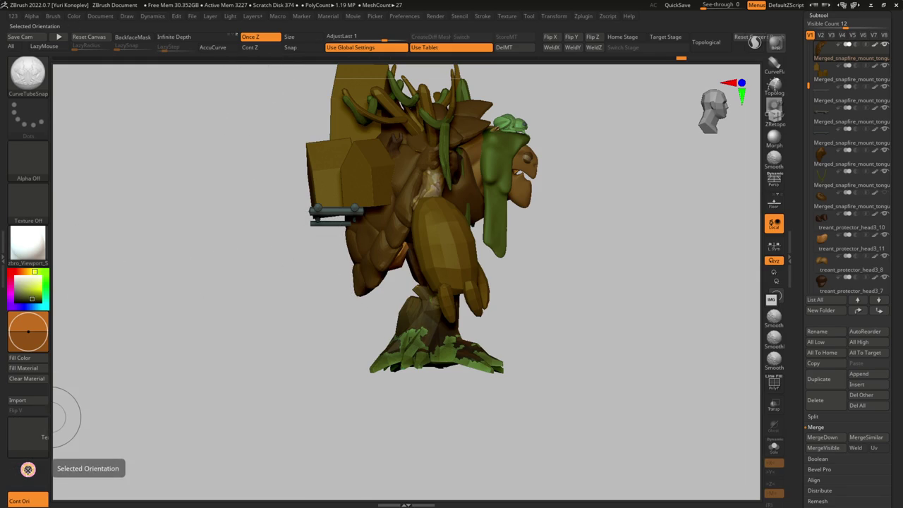
Step: Set Selected Orientation, draw a trial tube down from the body, then undo it
left_click(28, 469)
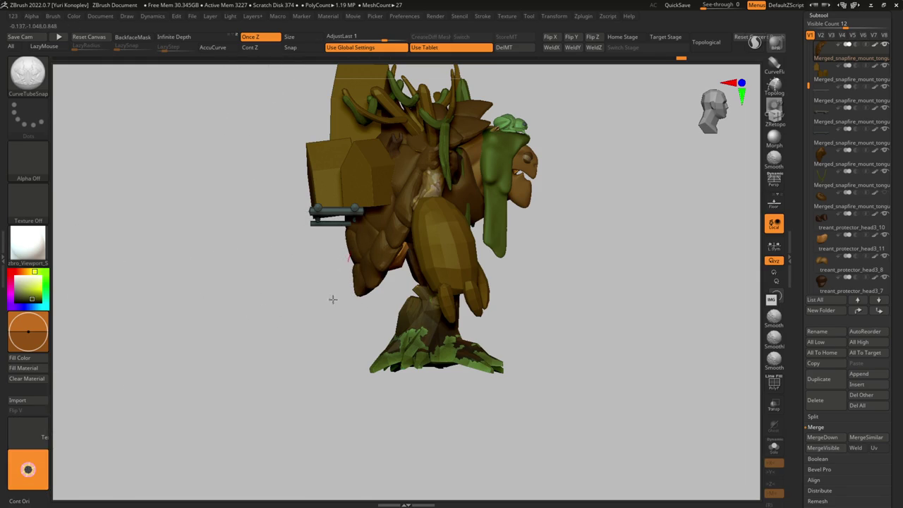
left_click_drag(345, 270, 206, 422)
key("ctrl+z")
left_click(206, 341)
Step: Turn on Transp and redraw the tail tube from the treant's lower back
key("ctrl+shift+s")
key("ctrl+shift+s")
key("ctrl+shift+t")
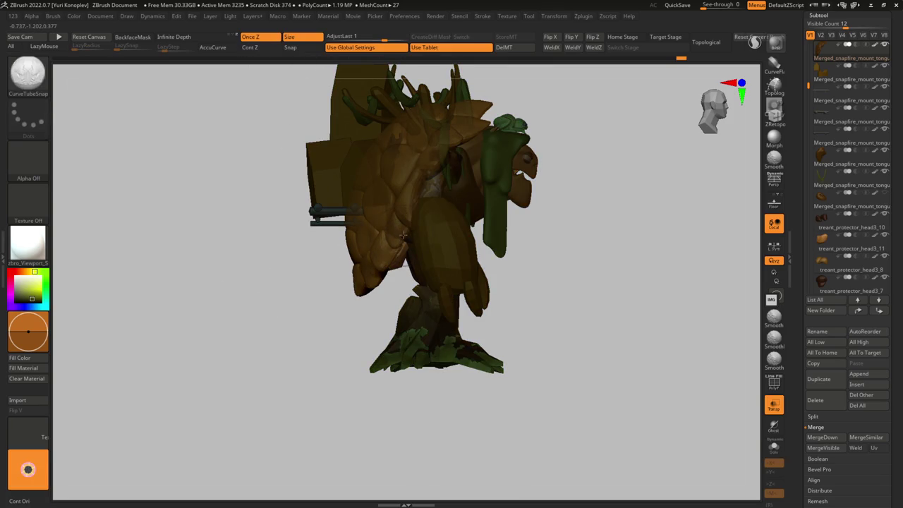
mouse_move(276, 286)
left_mouse_down()
mouse_move(352, 295)
mouse_move(332, 273)
mouse_move(349, 267)
left_mouse_up()
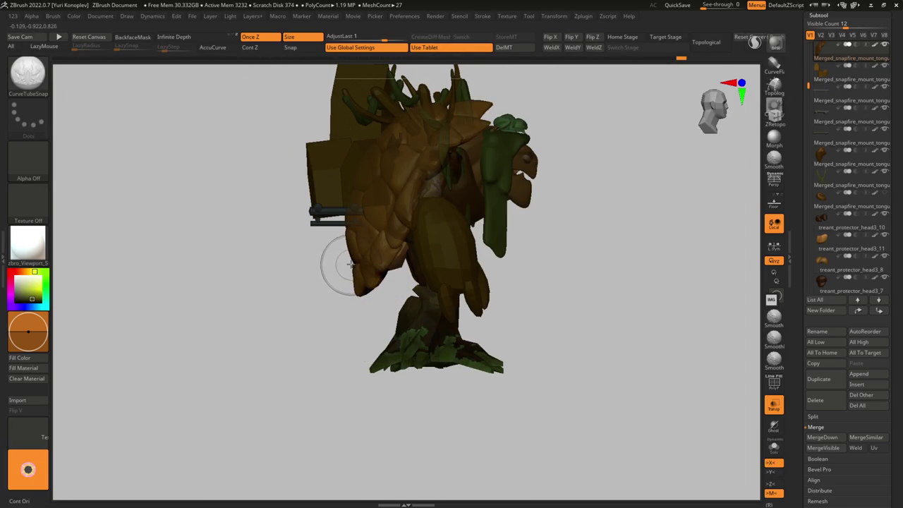
mouse_move(200, 352)
left_mouse_down()
mouse_move(275, 288)
mouse_move(338, 296)
mouse_move(351, 278)
mouse_move(332, 295)
left_mouse_up()
key("w")
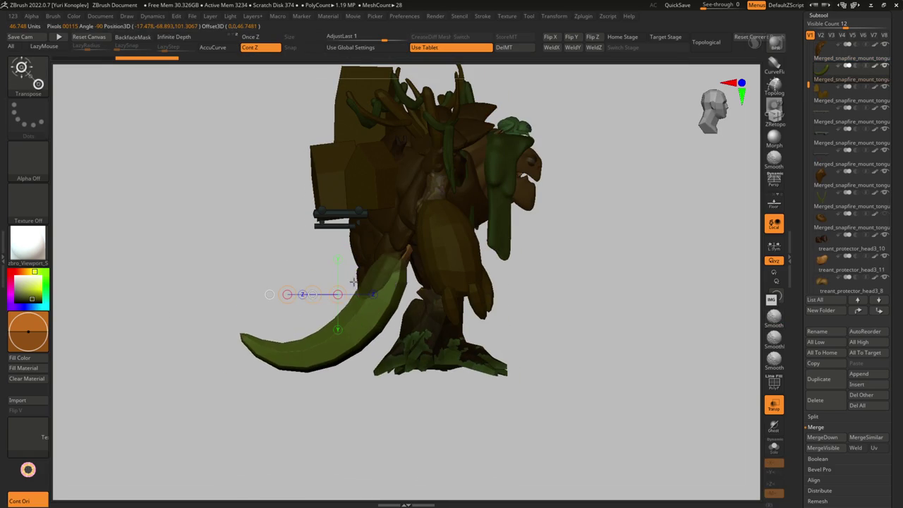
Step: Move the tail into place with Transpose and turn Transp off
mouse_move(621, 395)
left_mouse_down()
mouse_move(757, 401)
mouse_move(383, 288)
left_mouse_up()
left_click(774, 404)
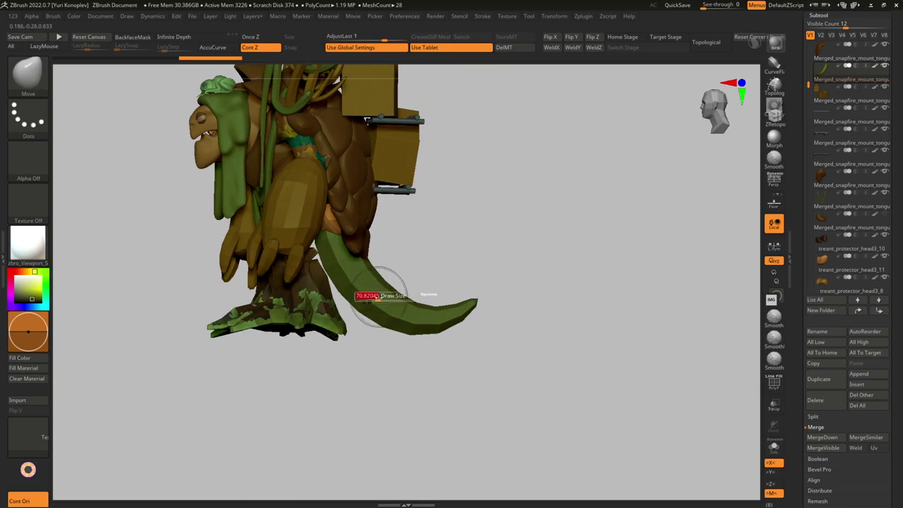
right_click_drag(380, 300, 383, 319)
key("d")
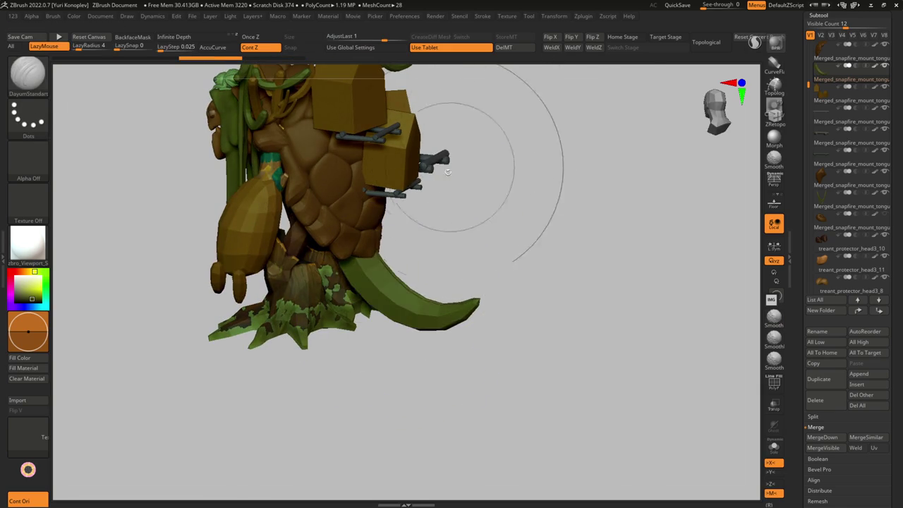
right_click_drag(452, 152, 393, 312)
Step: Solo the tail and bend it into a curved, lying sweep
key("ctrl+shift+f")
mouse_move(399, 232)
right_mouse_down()
mouse_move(352, 296)
mouse_move(534, 111)
mouse_move(394, 184)
mouse_move(445, 186)
right_mouse_up()
mouse_move(428, 238)
right_mouse_down()
mouse_move(499, 243)
mouse_move(452, 262)
right_mouse_up()
key("space")
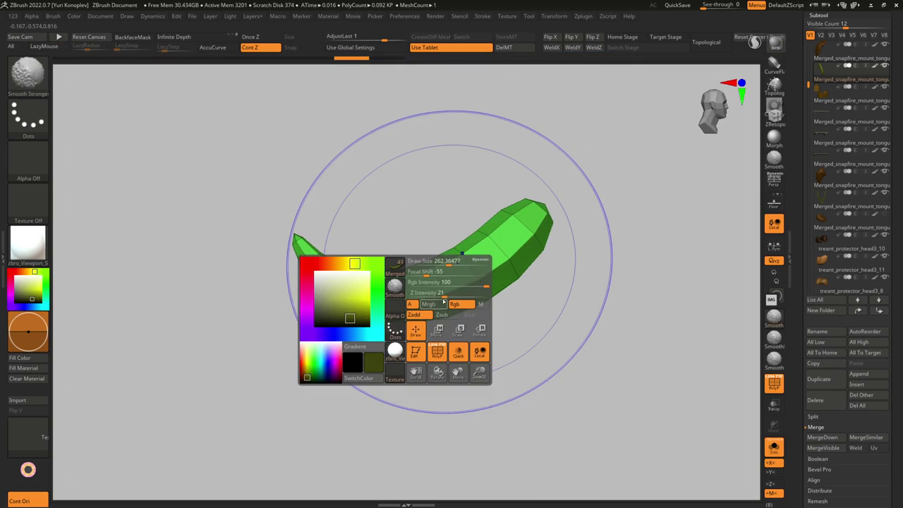
mouse_move(444, 293)
right_mouse_down()
mouse_move(323, 254)
mouse_move(363, 232)
right_mouse_up()
key("alt+s")
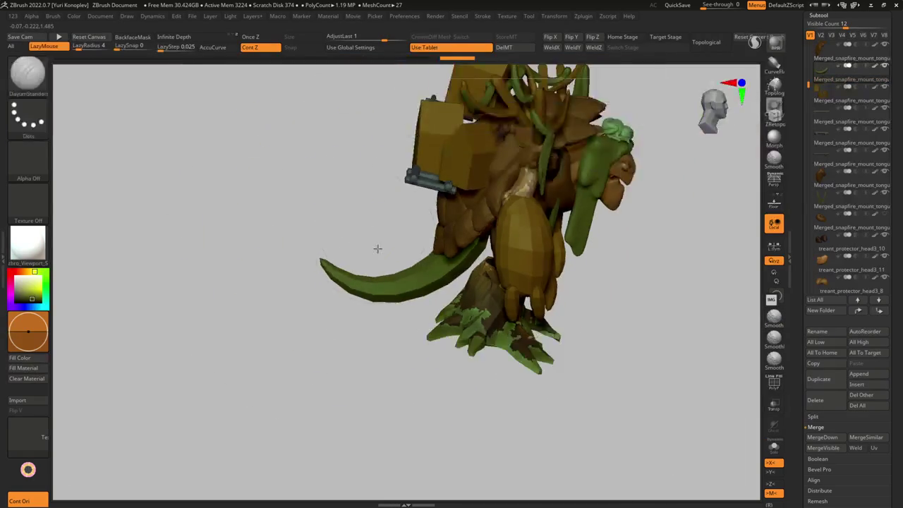
Step: Solo the head piece and smooth it with Smooth Stronger
mouse_move(393, 272)
right_mouse_down()
mouse_move(450, 205)
mouse_move(414, 202)
mouse_move(423, 198)
right_mouse_up()
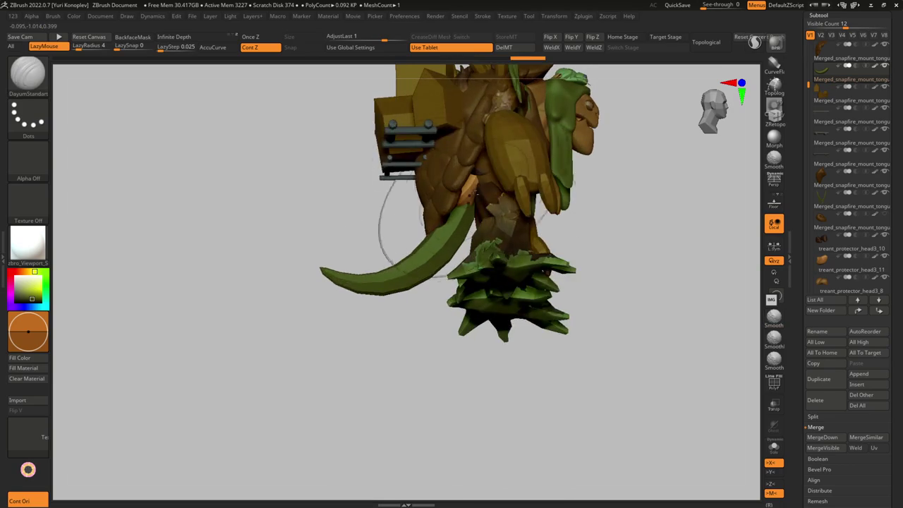
left_click(470, 191, "alt")
key("alt+s")
key("alt+s")
key("alt+s")
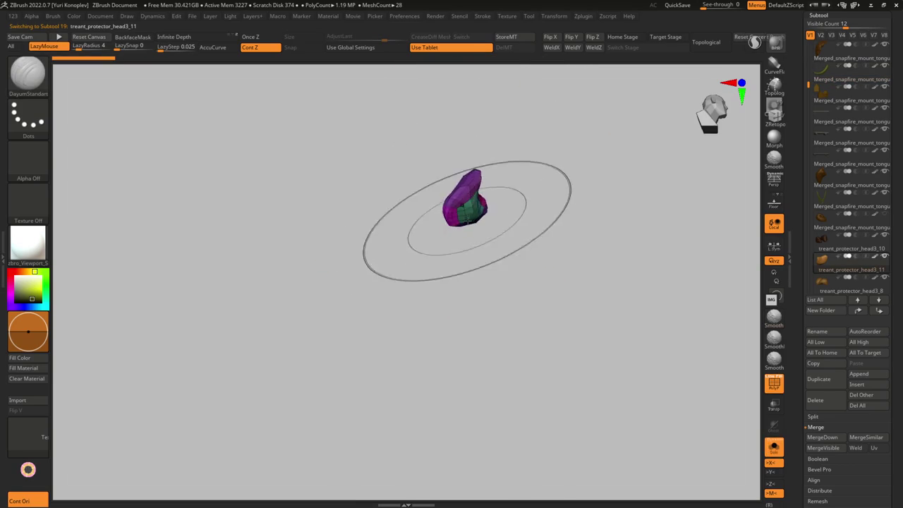
key("b")
key("m")
key("v")
key("alt+s")
mouse_move(506, 209)
right_mouse_down()
mouse_move(497, 190)
mouse_move(480, 194)
right_mouse_up()
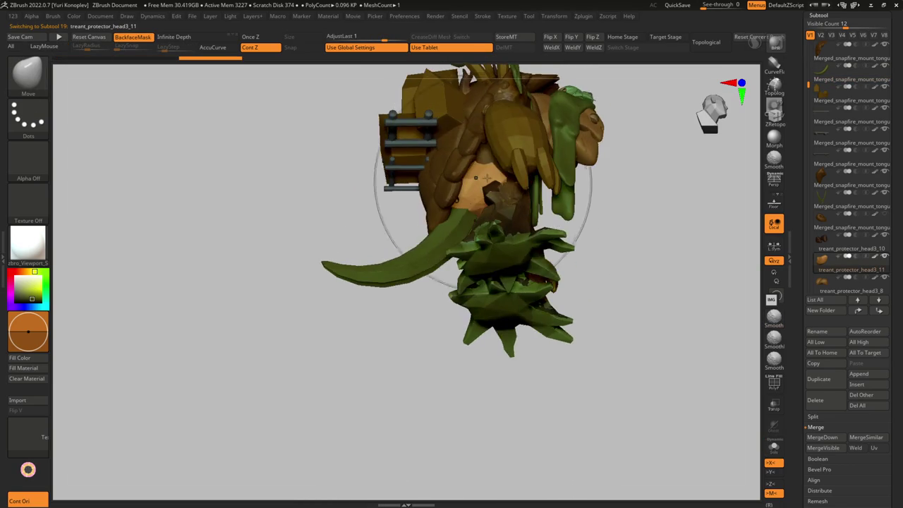
key("ctrl")
key("shift")
mouse_move(454, 206)
right_mouse_down()
mouse_move(467, 288)
mouse_move(381, 310)
mouse_move(412, 298)
mouse_move(364, 387)
mouse_move(323, 326)
right_mouse_up()
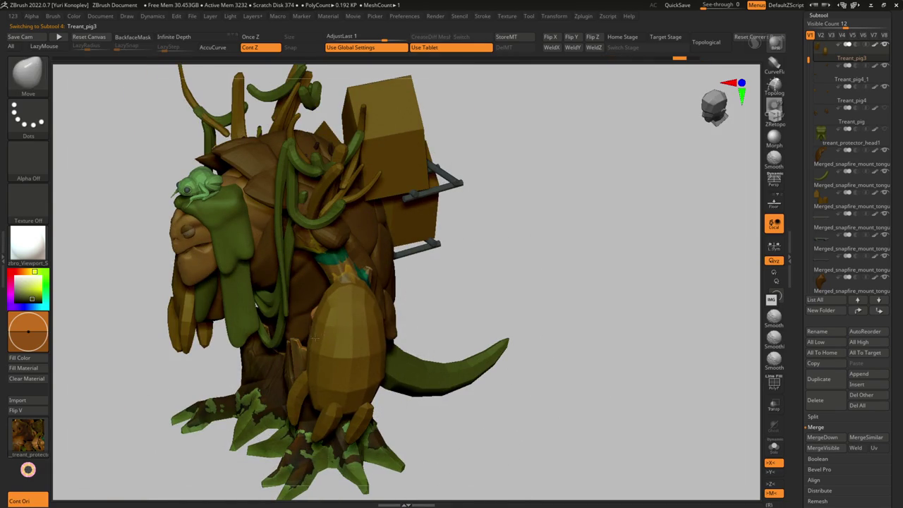
Step: Draw a CurveTubeSnap tube along the treant's arm at a set Draw Size
mouse_move(319, 321)
right_mouse_down()
mouse_move(371, 353)
mouse_move(341, 316)
right_mouse_up()
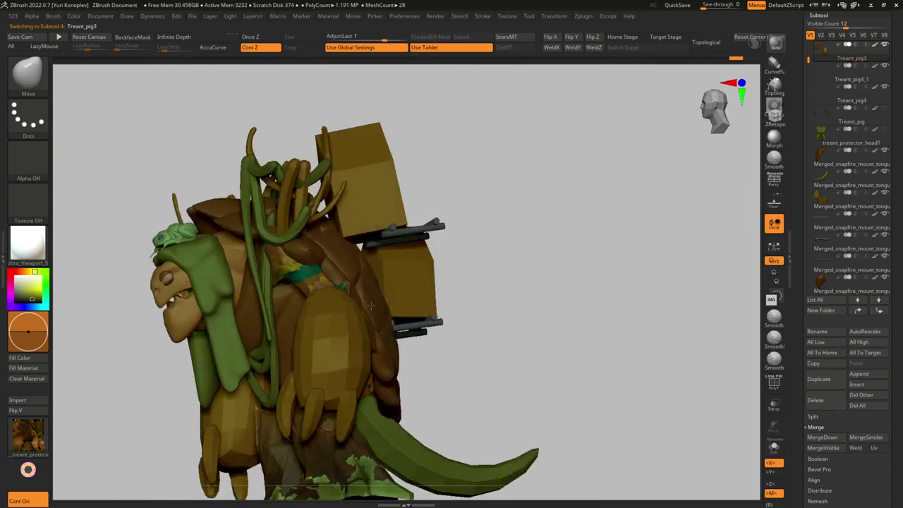
right_click_drag(318, 274, 333, 319)
mouse_move(331, 317)
right_mouse_down()
mouse_move(346, 293)
mouse_move(341, 335)
right_mouse_up()
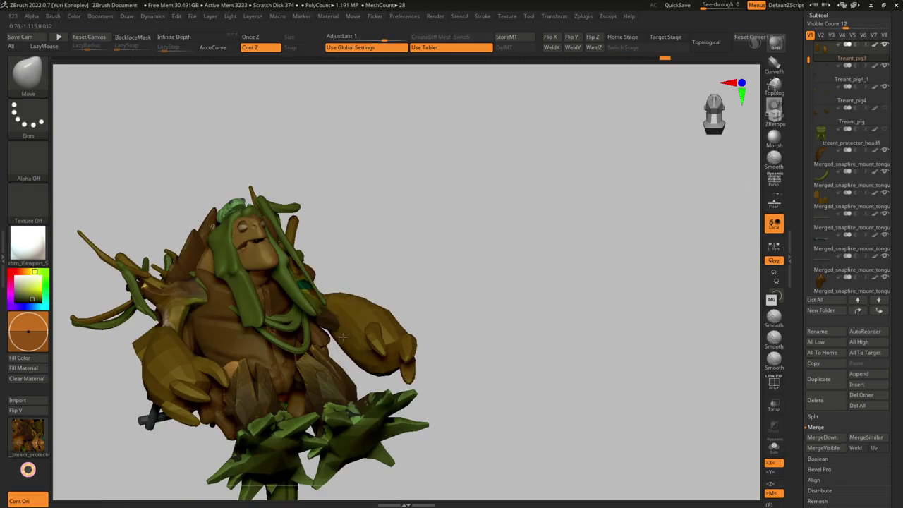
key("b")
key("c")
key("t")
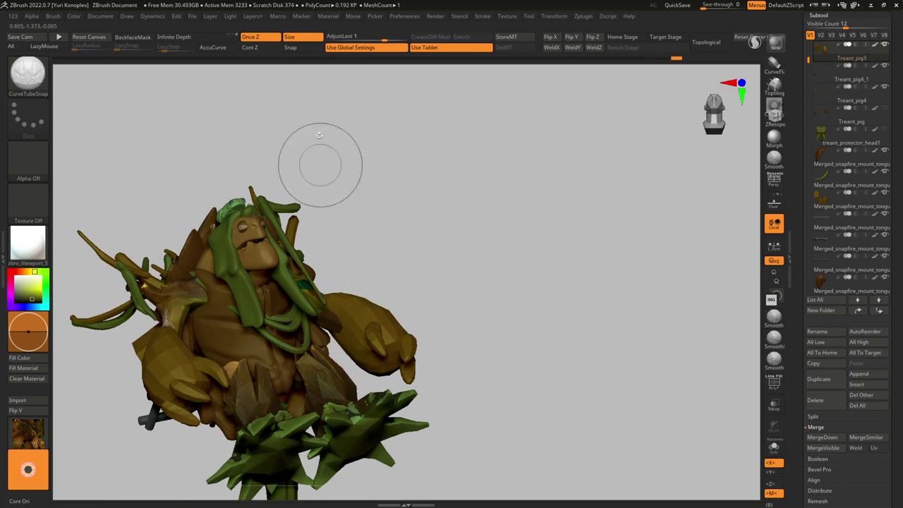
mouse_move(346, 311)
right_mouse_down()
mouse_move(352, 332)
mouse_move(336, 336)
mouse_move(347, 325)
right_mouse_up()
right_click_drag(304, 289, 322, 312)
key("s")
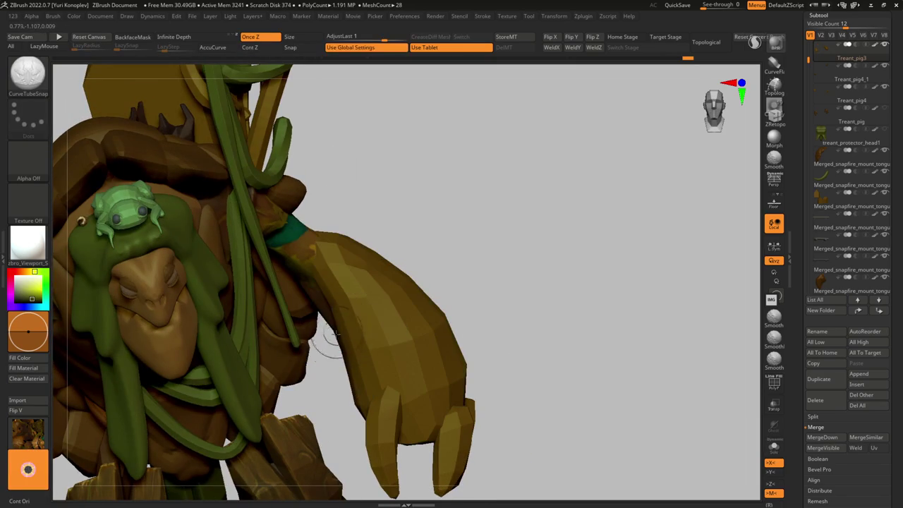
left_click_drag(295, 294, 315, 278)
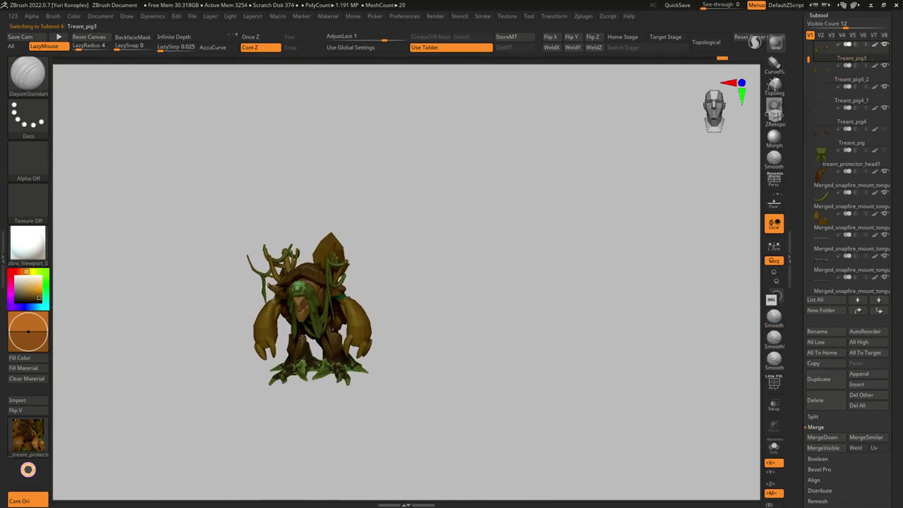
Step: Orbit and zoom around the treant to inspect the new tube from front and back
mouse_move(302, 337)
left_mouse_down()
mouse_move(252, 384)
mouse_move(370, 262)
left_mouse_up()
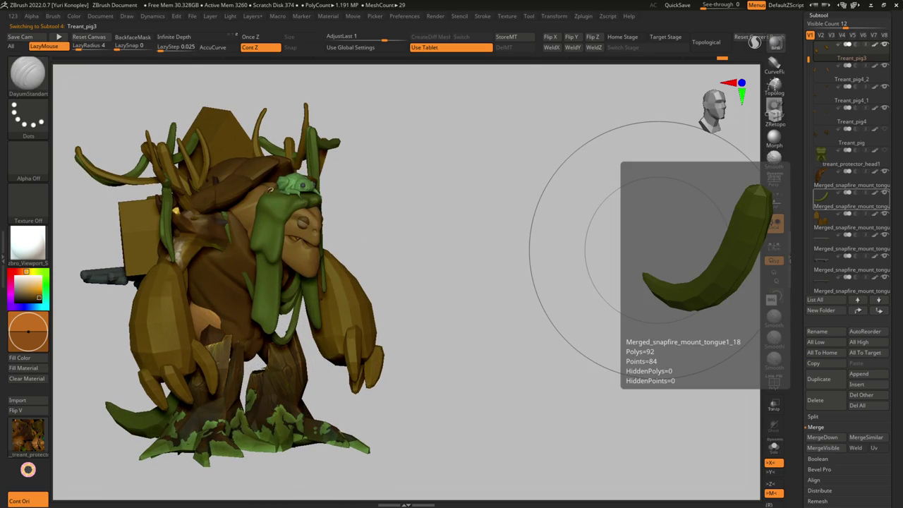
key("f")
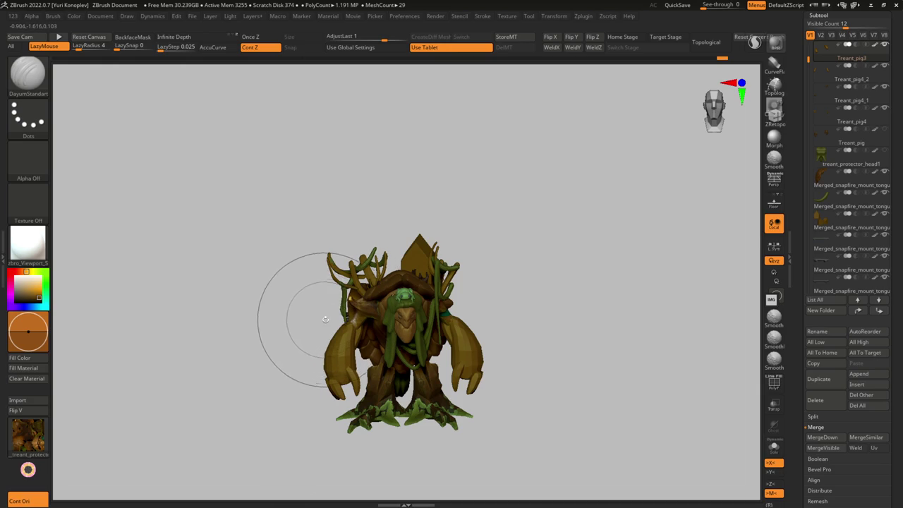
mouse_move(339, 324)
right_mouse_down("ctrl")
mouse_move(353, 296)
mouse_move(372, 317)
right_mouse_up("ctrl")
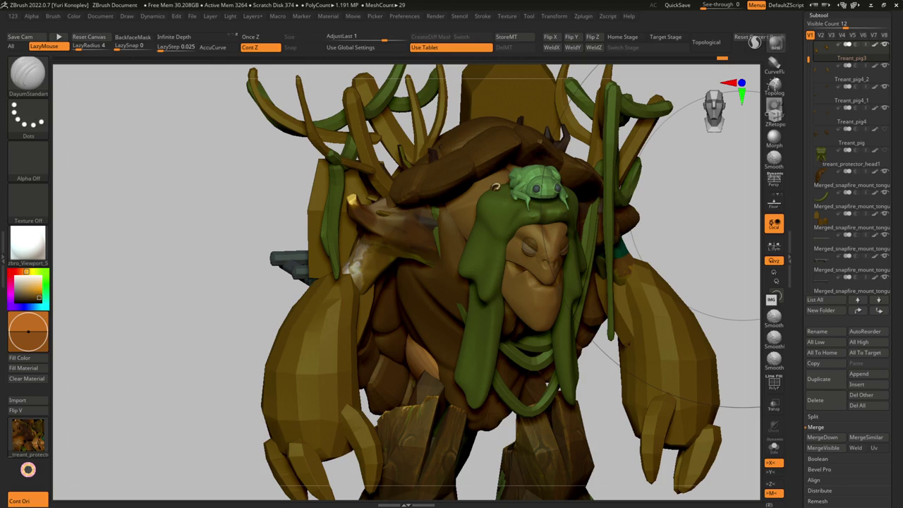
right_click_drag(434, 306, 412, 291)
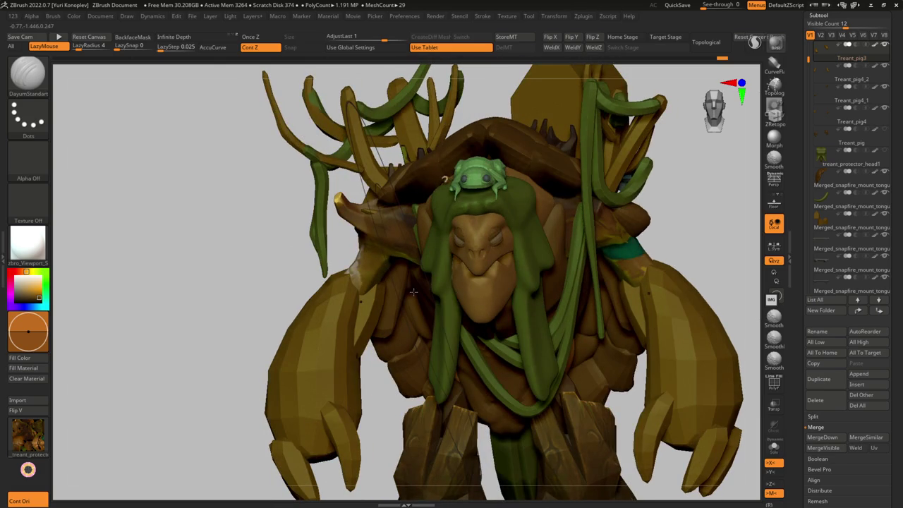
mouse_move(310, 326)
right_mouse_down()
mouse_move(426, 324)
mouse_move(435, 291)
mouse_move(424, 292)
right_mouse_up()
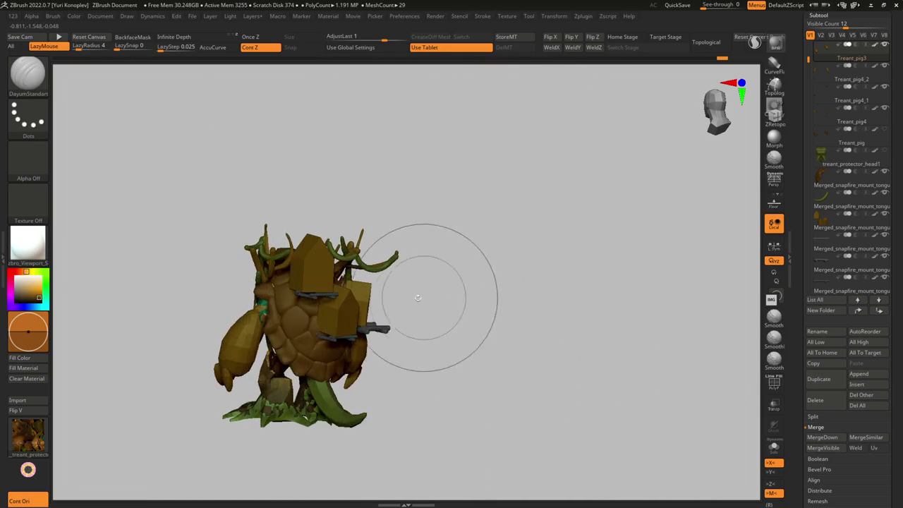
Step: Rotate the tail piece upright with Transpose and pull its curve upward
left_click(300, 406, "alt")
right_click_drag(283, 395, 259, 357)
key("w")
mouse_move(259, 357)
left_mouse_down()
mouse_move(374, 441)
mouse_move(346, 426)
mouse_move(310, 438)
left_mouse_up()
key("ctrl+shift+s")
right_click_drag(310, 438, 316, 363)
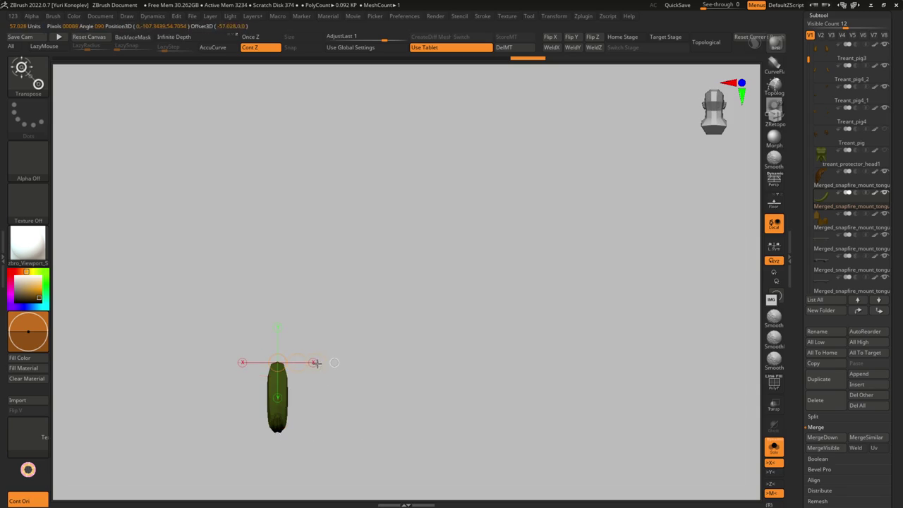
key("ctrl+shift+s")
right_click_drag(310, 362, 294, 387)
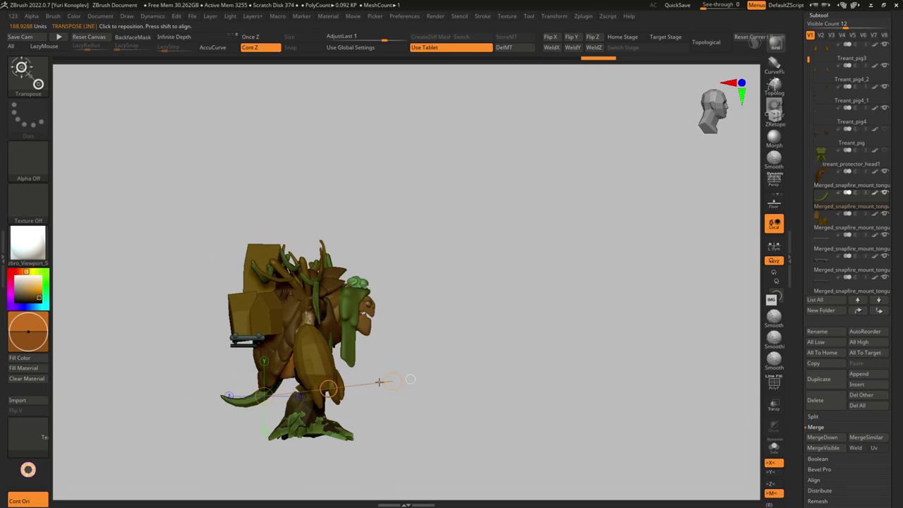
key("q")
left_click_drag(281, 399, 279, 375)
Step: Solo the head piece and smooth it with Smooth Stronger before unsoloing
left_click(261, 389, "alt")
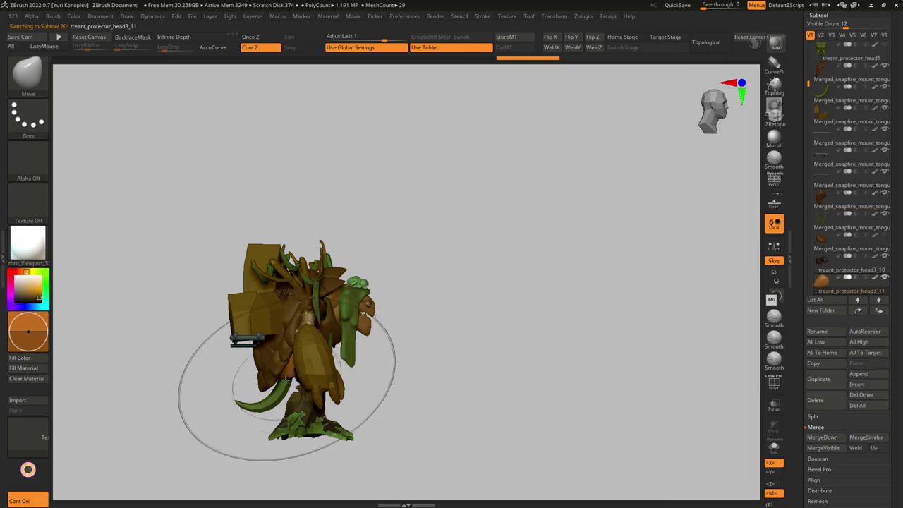
mouse_move(261, 390)
right_mouse_down()
mouse_move(285, 329)
mouse_move(274, 375)
right_mouse_up()
key("ctrl+shift+s")
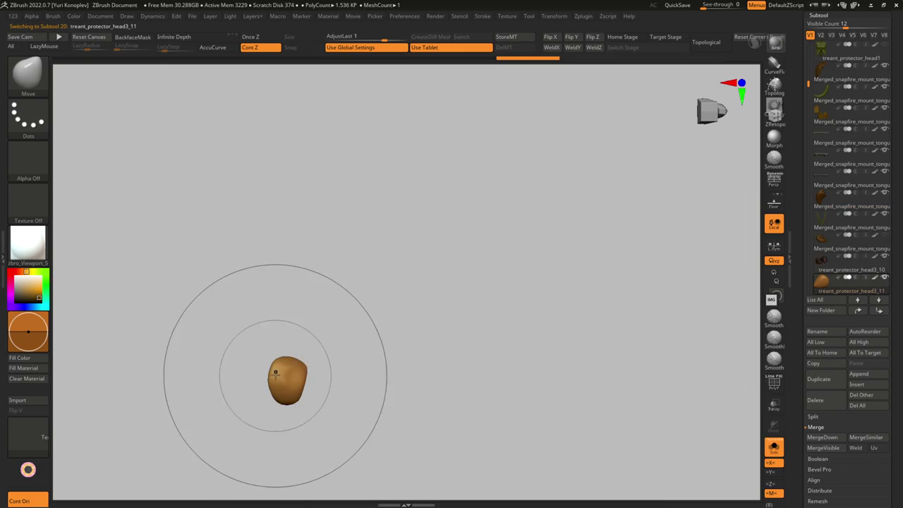
key("shift")
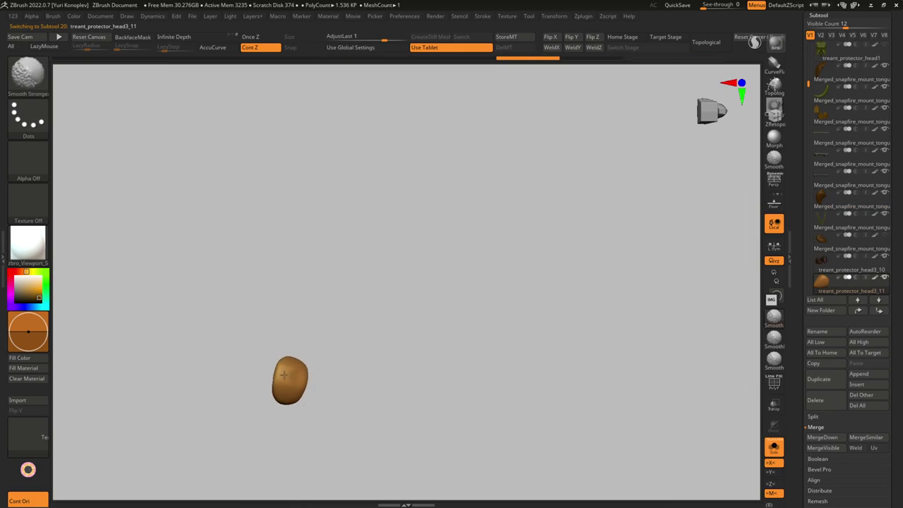
mouse_move(286, 374)
right_mouse_down()
mouse_move(266, 381)
mouse_move(268, 391)
mouse_move(243, 409)
mouse_move(295, 385)
mouse_move(374, 395)
right_mouse_up()
key("shift+alt+s")
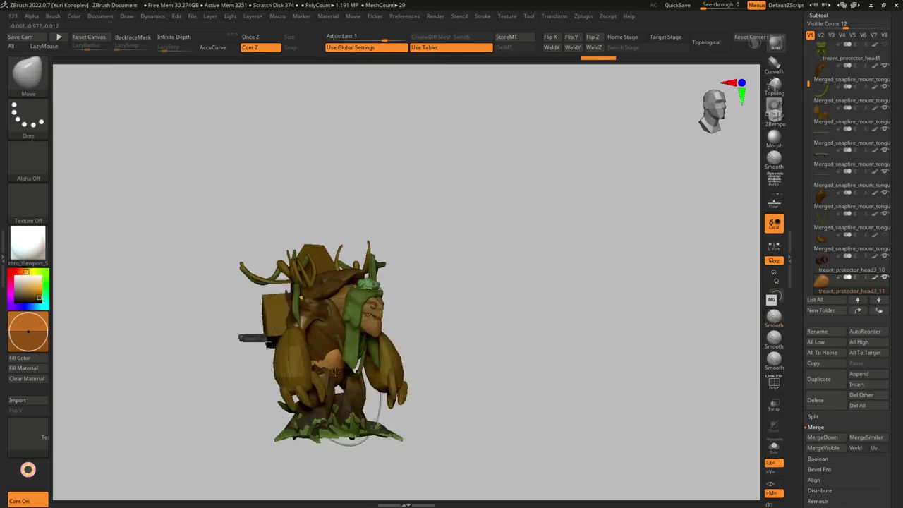
mouse_move(328, 352)
right_mouse_down()
mouse_move(332, 367)
mouse_move(324, 346)
mouse_move(316, 365)
right_mouse_up()
Step: Solo the small brown piece, smooth its surface, then unsolo the full treant
key("s")
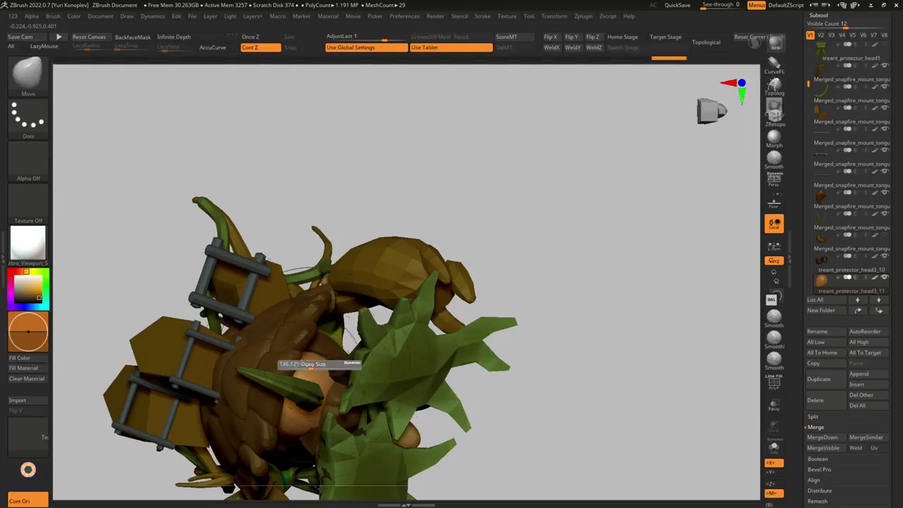
right_click_drag(322, 332, 303, 411)
key("b")
key("t")
key("d")
key("ctrl+shift+s")
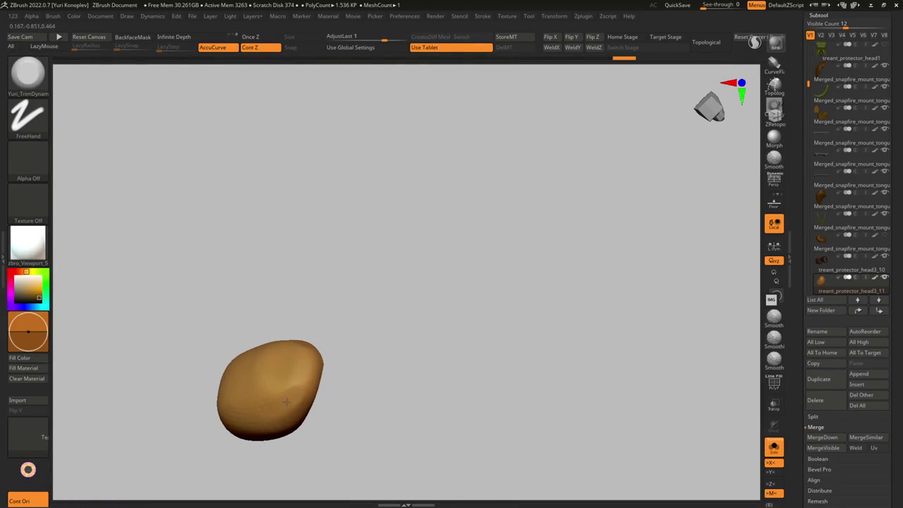
left_click_drag(262, 374, 283, 385, "shift")
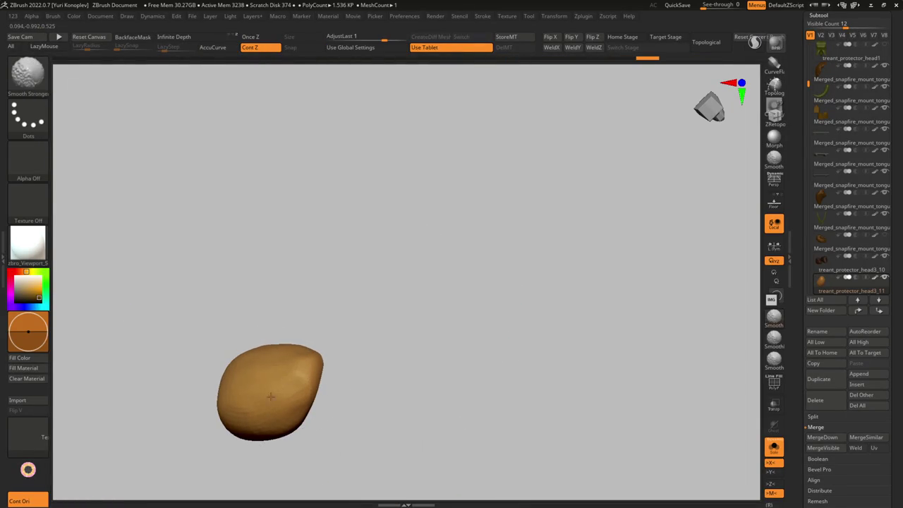
key("ctrl+shift+s")
mouse_move(268, 426)
right_mouse_down()
mouse_move(332, 367)
mouse_move(311, 395)
mouse_move(298, 358)
mouse_move(317, 349)
mouse_move(303, 352)
mouse_move(310, 321)
right_mouse_up()
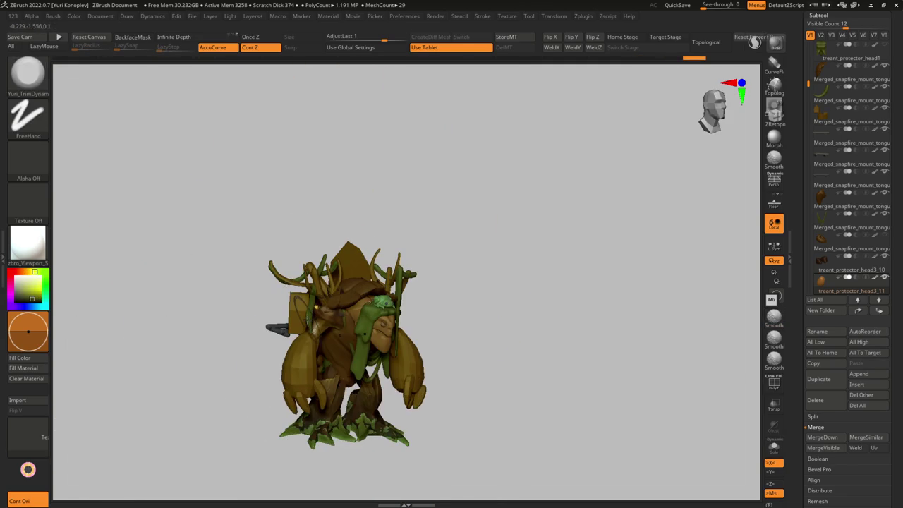
mouse_move(852, 143)
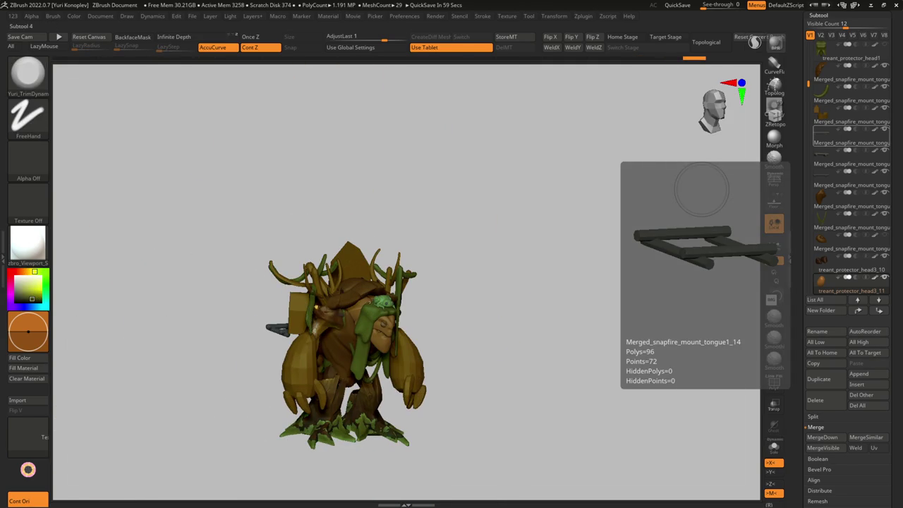
right_click_drag(367, 268, 385, 265)
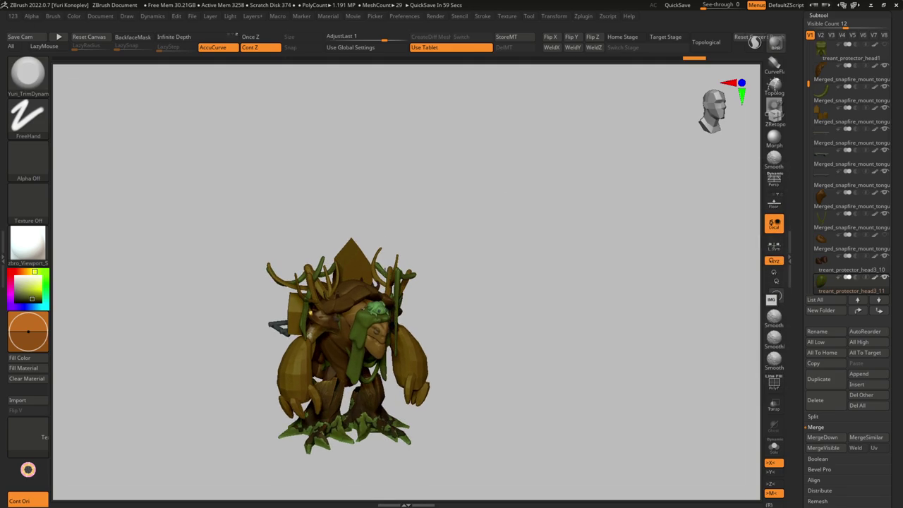
Step: Select treant_protector_head4_4 and adjust the brush size
left_click(322, 365, "alt")
mouse_move(322, 364)
right_mouse_down()
mouse_move(338, 360)
mouse_move(321, 344)
mouse_move(304, 353)
mouse_move(326, 326)
mouse_move(366, 332)
mouse_move(278, 319)
mouse_move(303, 300)
mouse_move(353, 321)
mouse_move(323, 327)
right_mouse_up()
key("b")
key("m")
key("v")
key("s")
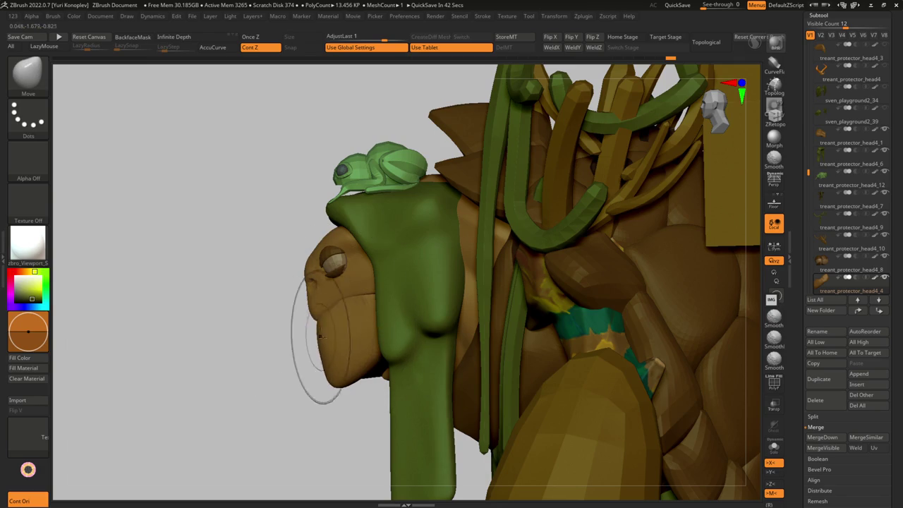
right_click_drag(335, 323, 348, 316)
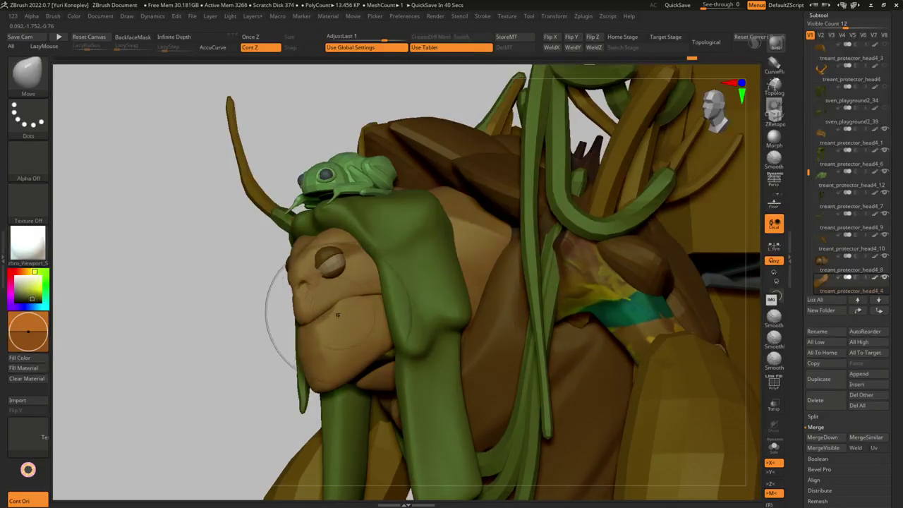
Step: Solo the face piece, slice one side flat with ClipCurve, then unsolo
key("ctrl+shift+s")
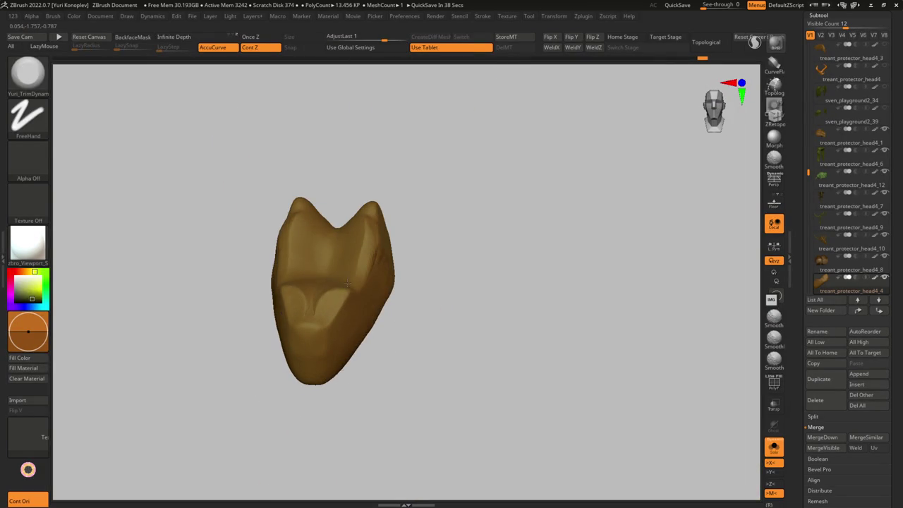
right_click_drag(385, 283, 333, 286)
key("b")
key("m")
key("v")
key("ctrl+shift")
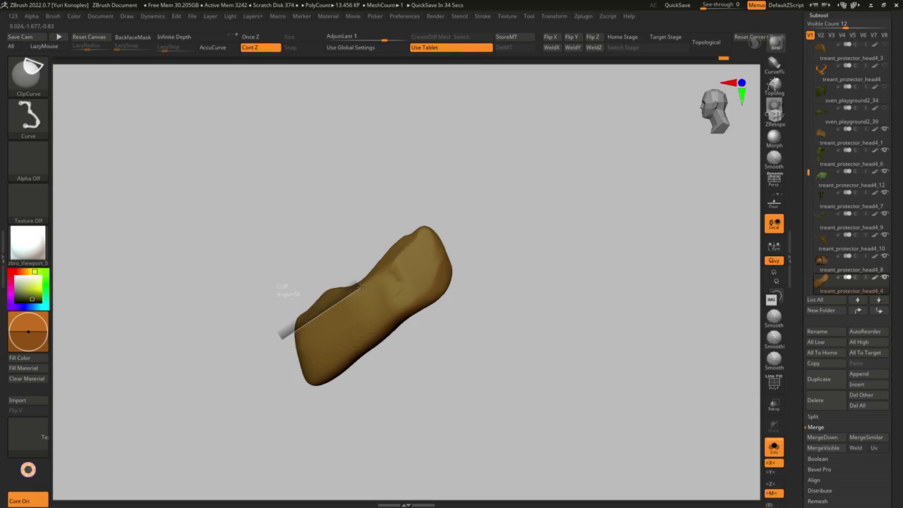
left_click_drag(280, 335, 424, 181)
right_click_drag(423, 181, 282, 313)
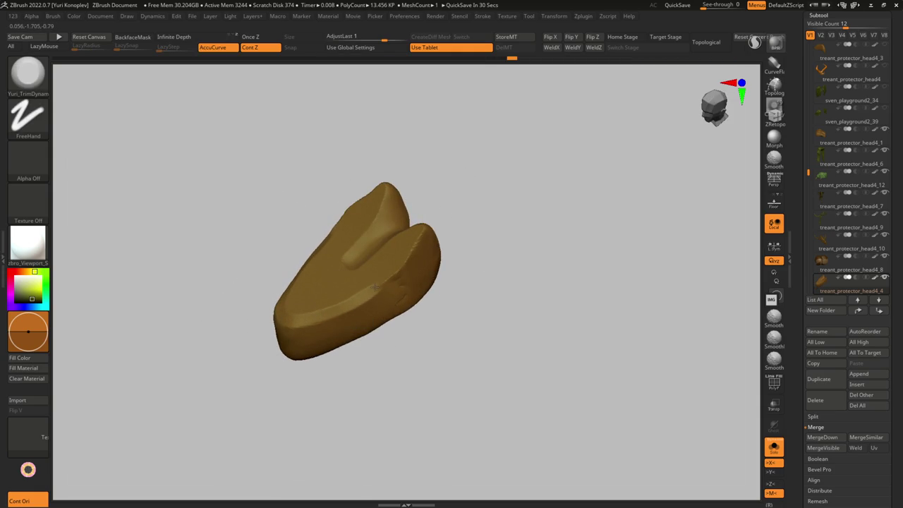
key("alt+s")
Step: Orbit to a frontal three-quarter view of the whole treant
right_click_drag(413, 242, 494, 247)
key("b")
key("m")
key("v")
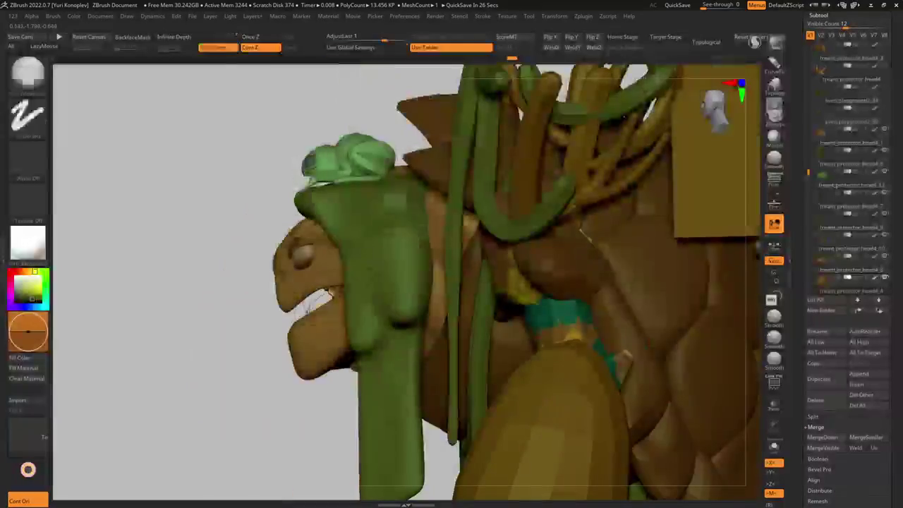
mouse_move(328, 310)
right_mouse_down()
mouse_move(318, 292)
mouse_move(287, 333)
right_mouse_up()
key("b")
key("c")
key("t")
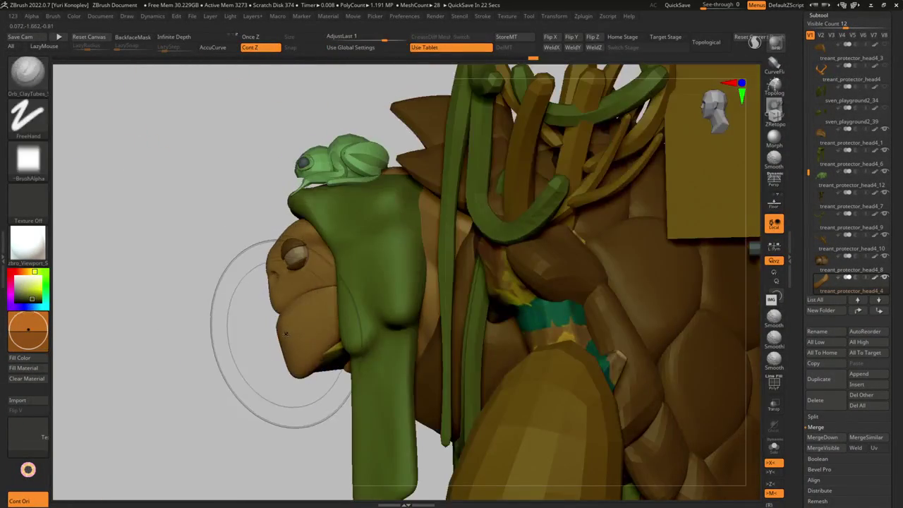
key("b")
key("m")
key("v")
mouse_move(287, 347)
right_mouse_down()
mouse_move(302, 365)
mouse_move(246, 348)
right_mouse_up()
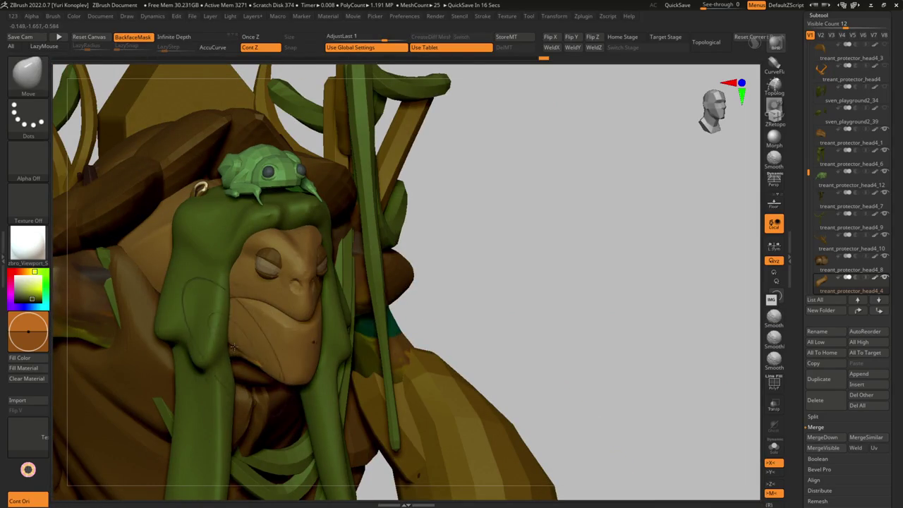
right_click_drag(234, 345, 244, 314)
left_click(243, 314, "alt")
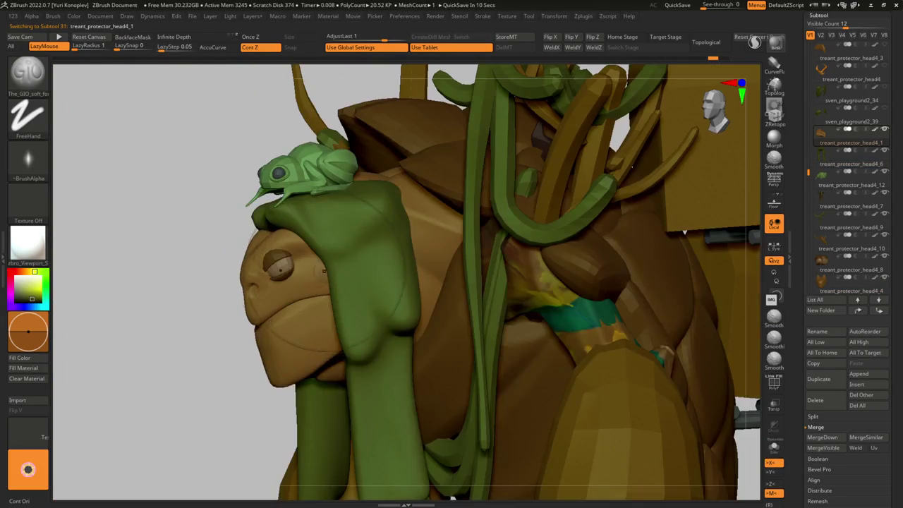
key("shift+ctrl+s")
key("shift+ctrl+s")
key("shift+ctrl+s")
right_click_drag(292, 272, 326, 255)
key("shift+ctrl+s")
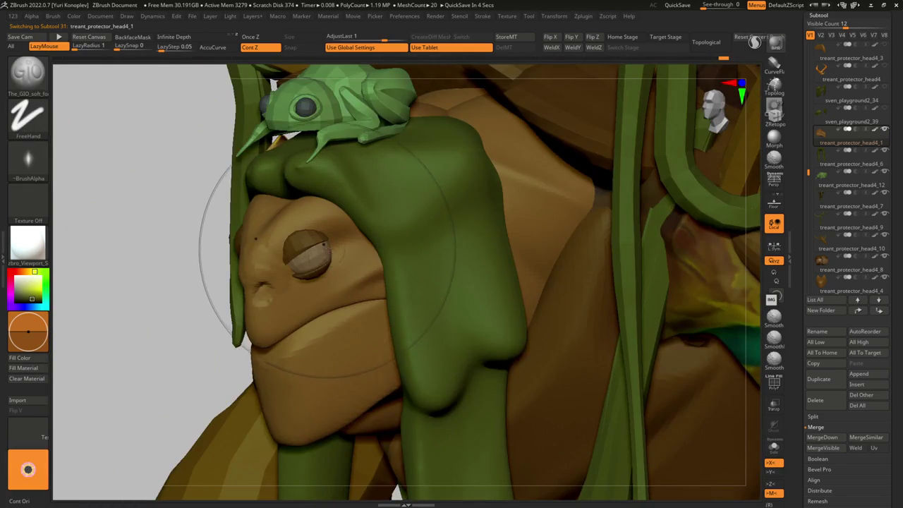
key("shift+ctrl+s")
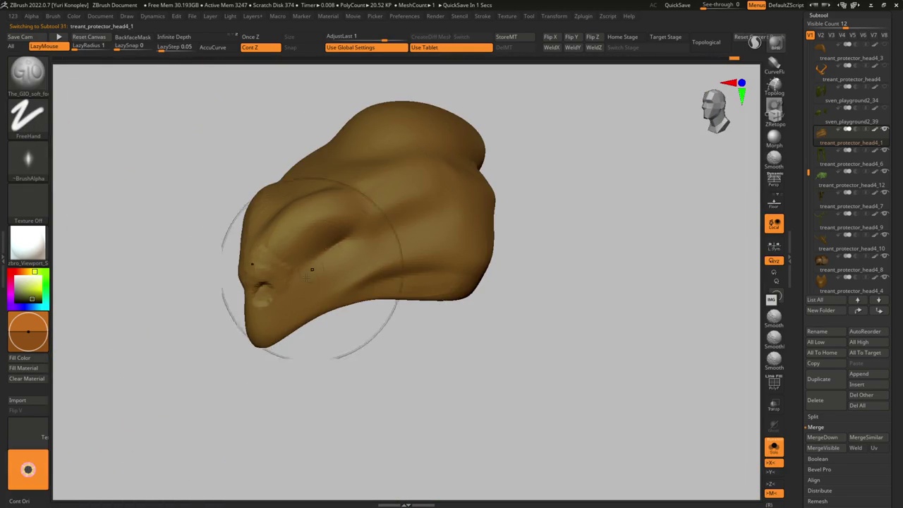
key("shift+ctrl+s")
key("shift+ctrl+s")
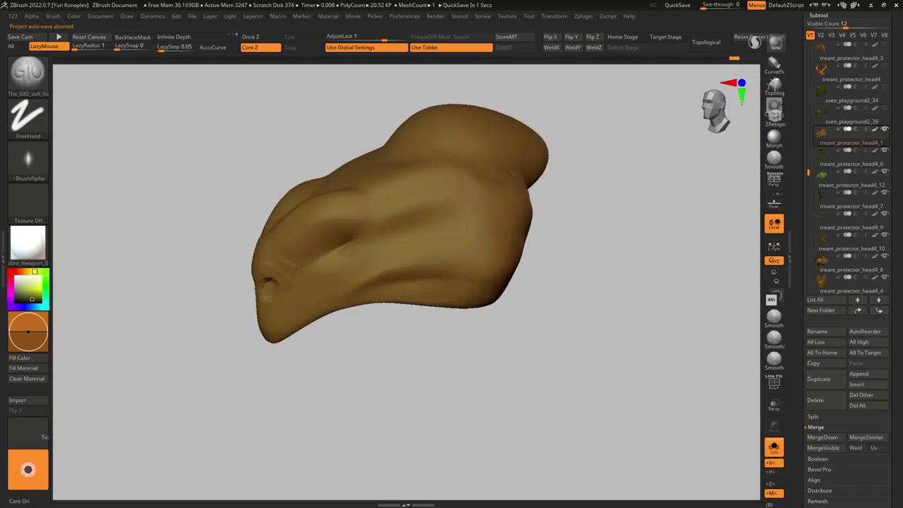
key("shift+ctrl+s")
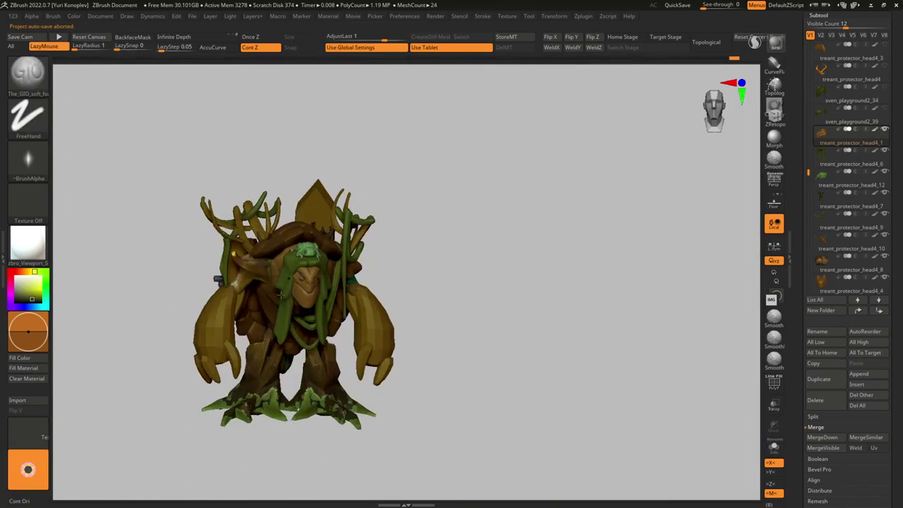
key("f")
left_click(319, 314, "alt")
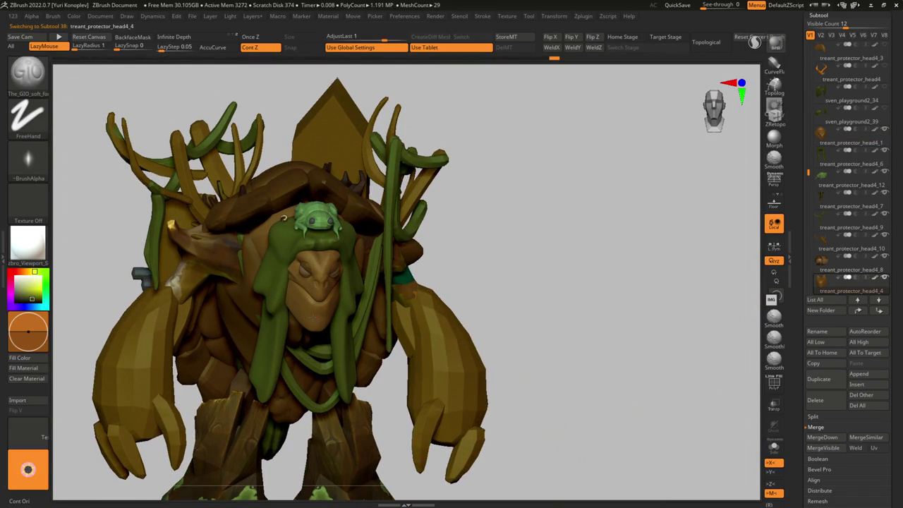
right_click_drag(319, 316, 345, 302)
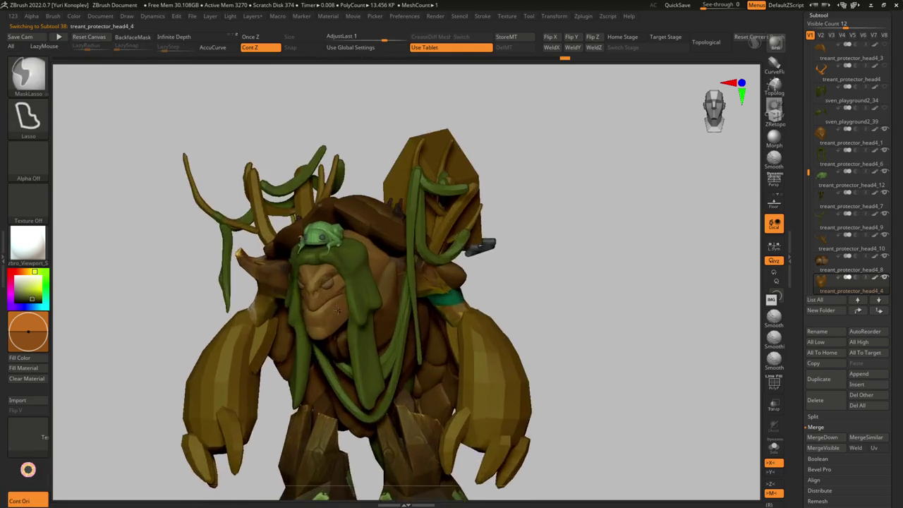
key("b")
key("m")
key("v")
mouse_move(348, 299)
right_mouse_down()
mouse_move(292, 326)
mouse_move(330, 351)
mouse_move(339, 326)
mouse_move(383, 302)
right_mouse_up()
left_click(370, 299, "alt")
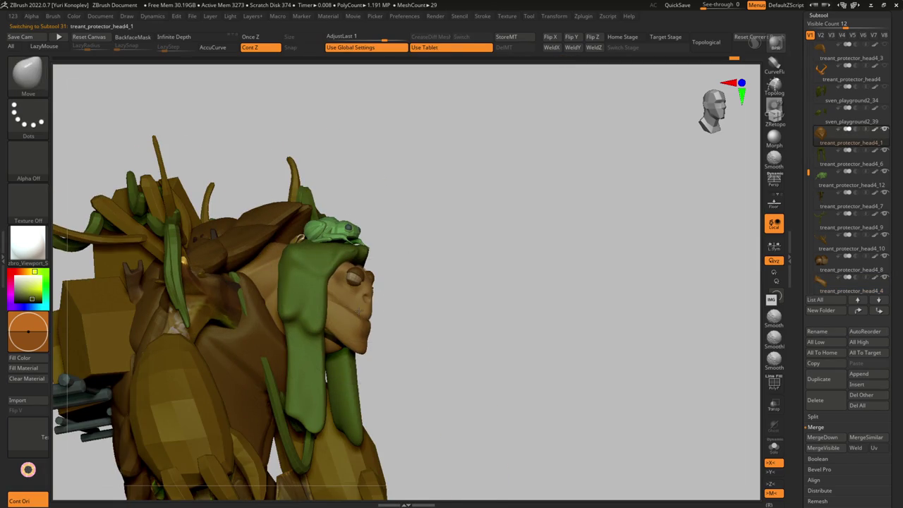
left_click(357, 280, "alt")
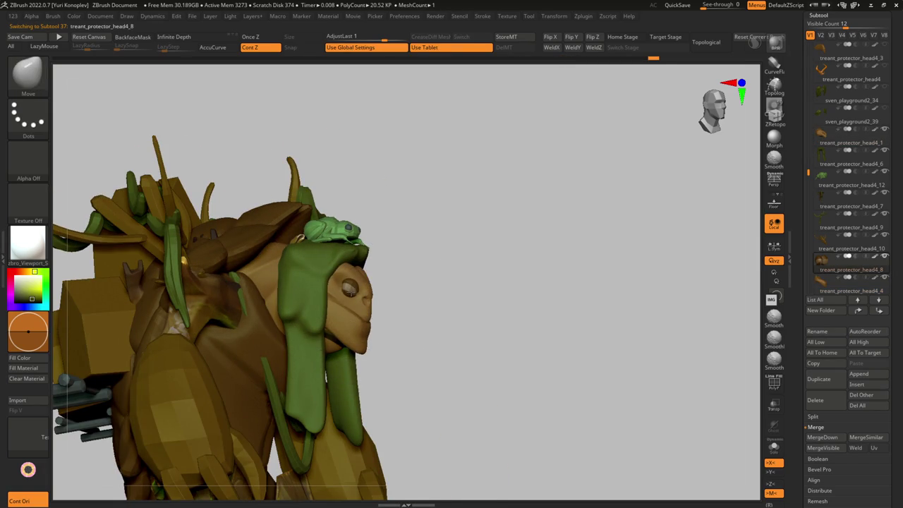
mouse_move(326, 376)
right_mouse_down()
mouse_move(317, 298)
mouse_move(325, 288)
mouse_move(310, 296)
mouse_move(331, 332)
right_mouse_up()
left_click(339, 296, "alt")
mouse_move(339, 297)
right_mouse_down()
mouse_move(378, 321)
mouse_move(344, 298)
mouse_move(322, 302)
right_mouse_up()
left_click(345, 315, "alt")
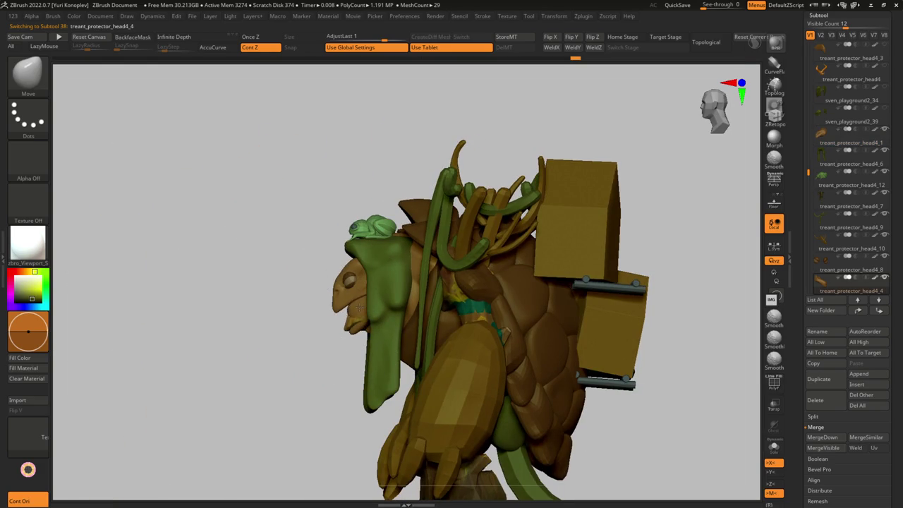
mouse_move(352, 308)
right_mouse_down()
mouse_move(366, 306)
mouse_move(332, 320)
mouse_move(387, 311)
right_mouse_up()
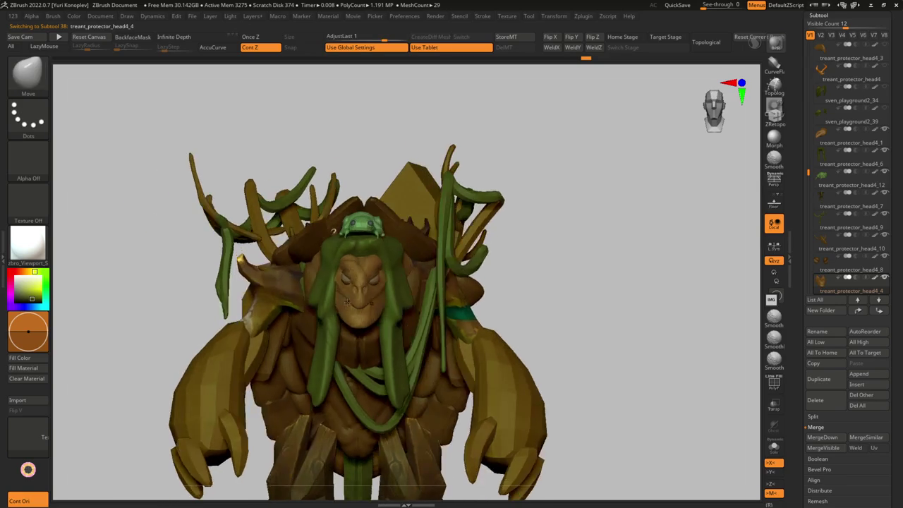
mouse_move(386, 309)
right_mouse_down()
mouse_move(389, 315)
mouse_move(333, 304)
mouse_move(369, 264)
mouse_move(403, 295)
mouse_move(365, 349)
mouse_move(366, 366)
mouse_move(368, 326)
right_mouse_up()
key("s")
left_click(369, 264, "alt")
left_click(367, 365, "alt")
Step: Swing the jaw piece up around the snout with Transpose and fine-tune its rotation
key("w")
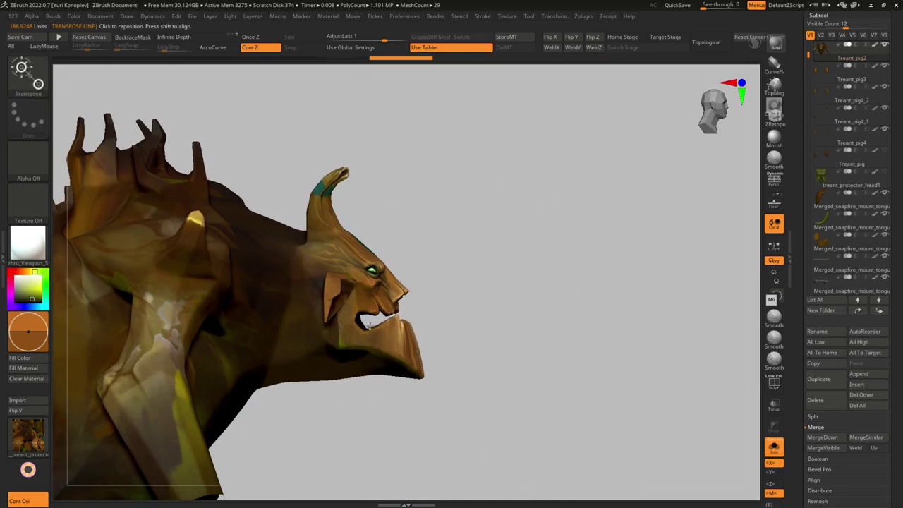
left_click_drag(417, 414, 417, 310)
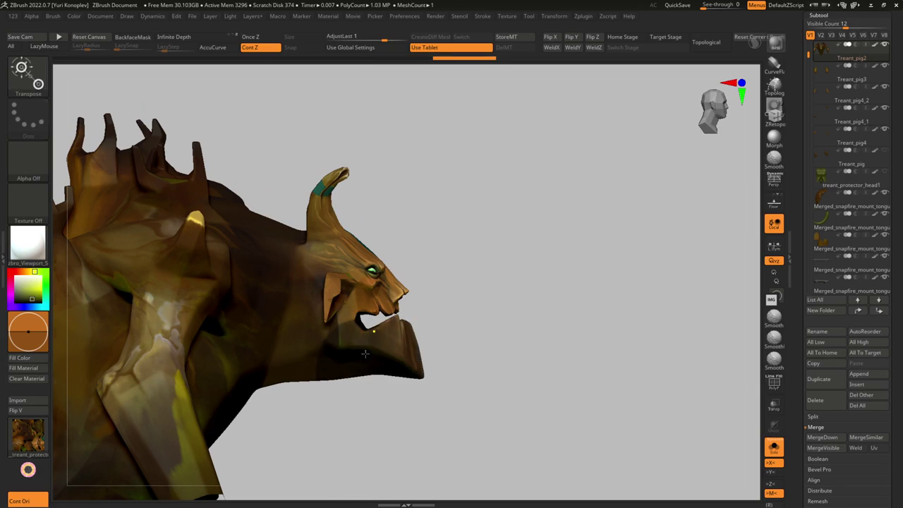
right_click_drag(316, 363, 352, 325, "alt")
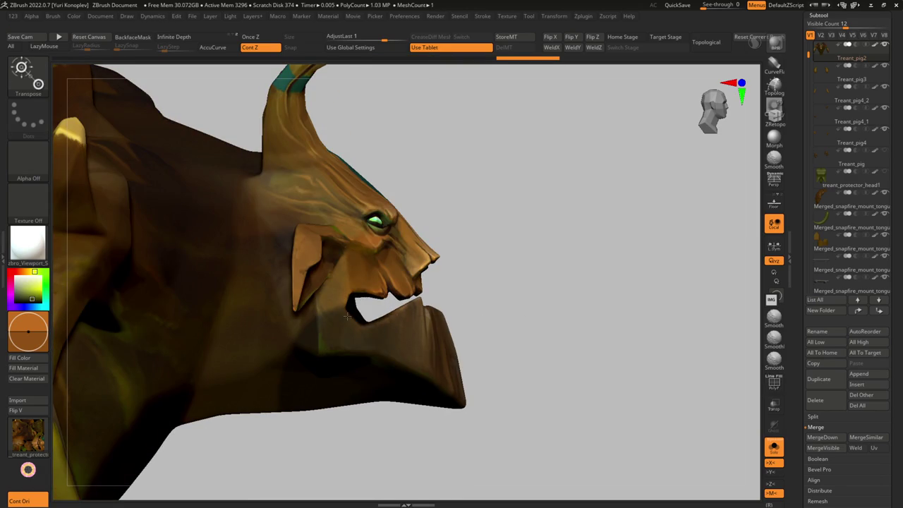
left_click(337, 309, "ctrl")
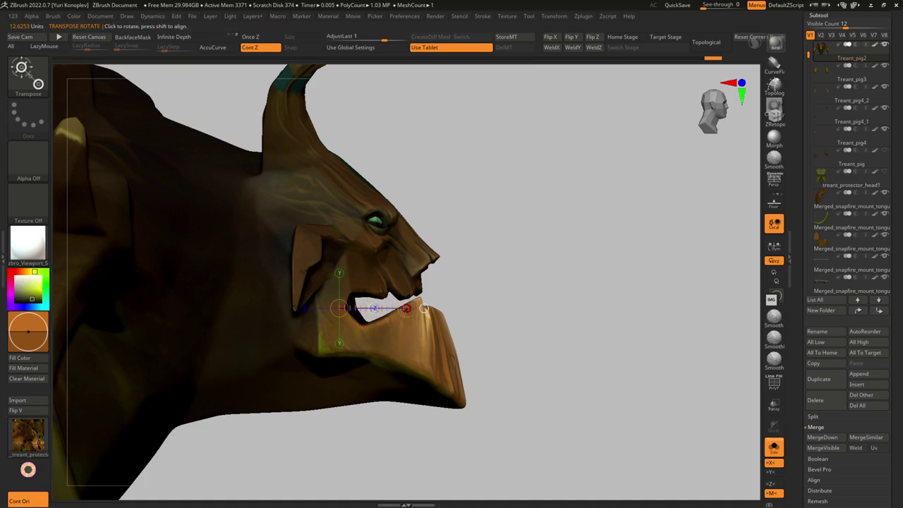
key("shift+ctrl+alt+s")
left_click_drag(423, 308, 420, 297)
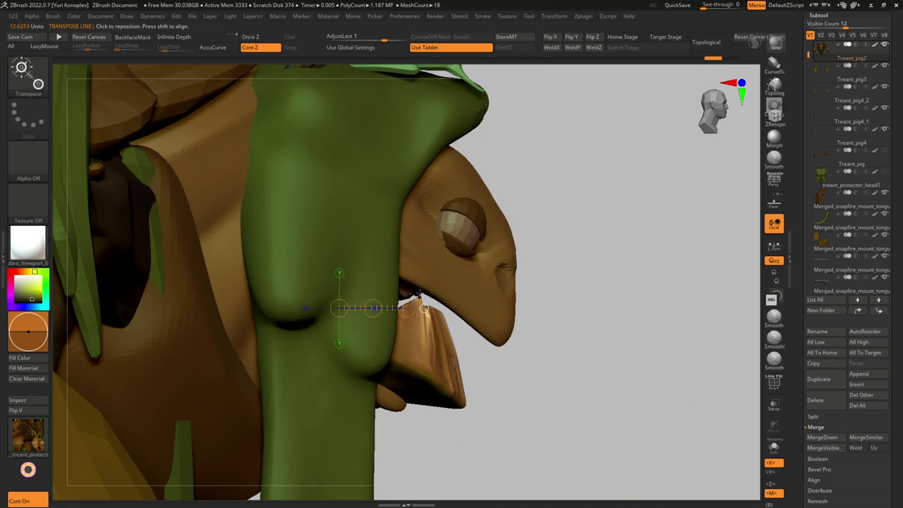
key("shift+ctrl+alt+s")
right_click_drag(420, 296, 416, 295, "alt")
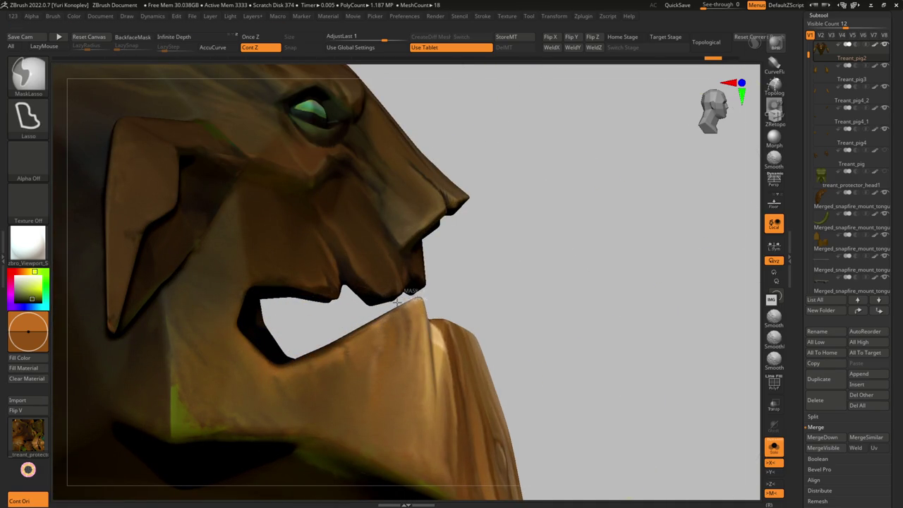
Step: Turn Solo off and orbit to a side view of the whole treant
key("w")
key("shift+ctrl+alt+s")
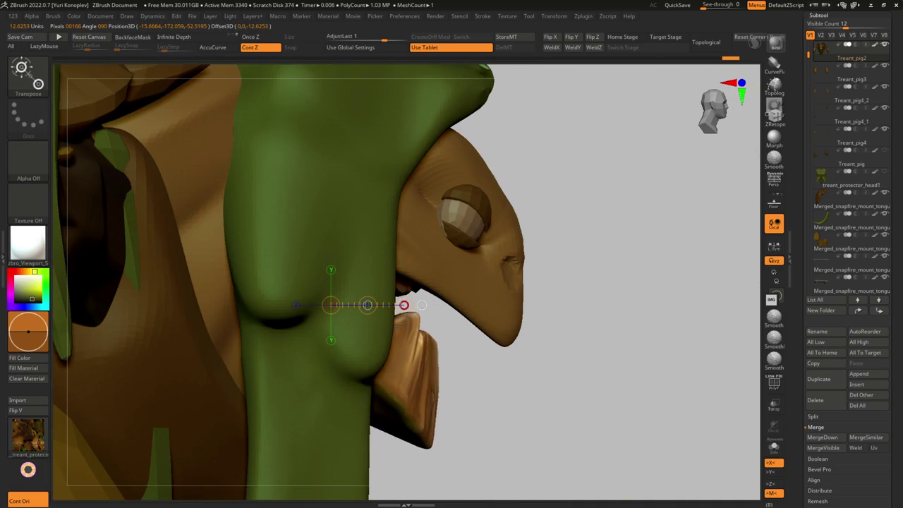
mouse_move(475, 346)
left_mouse_down("alt")
mouse_move(390, 342)
mouse_move(358, 322)
left_mouse_up("alt")
key("shift+ctrl+alt+s")
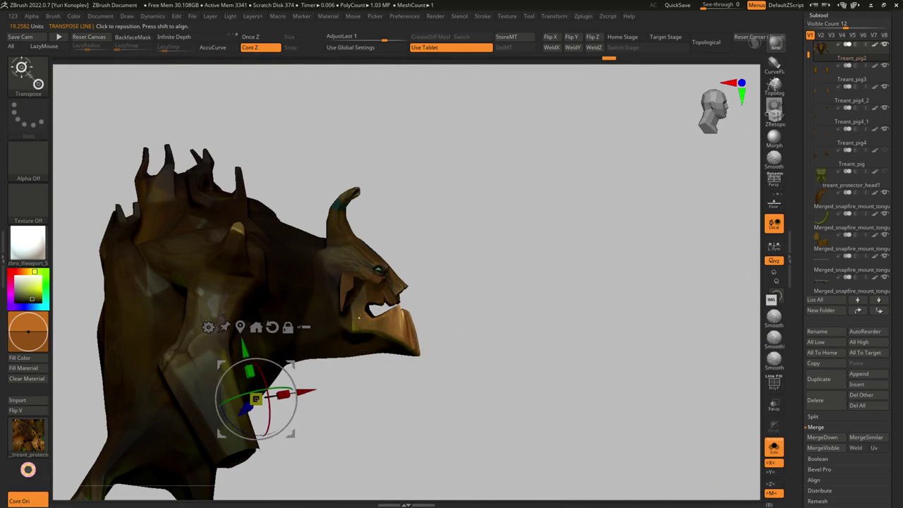
mouse_move(360, 316)
left_mouse_down("alt")
mouse_move(255, 399)
mouse_move(357, 318)
left_mouse_up("alt")
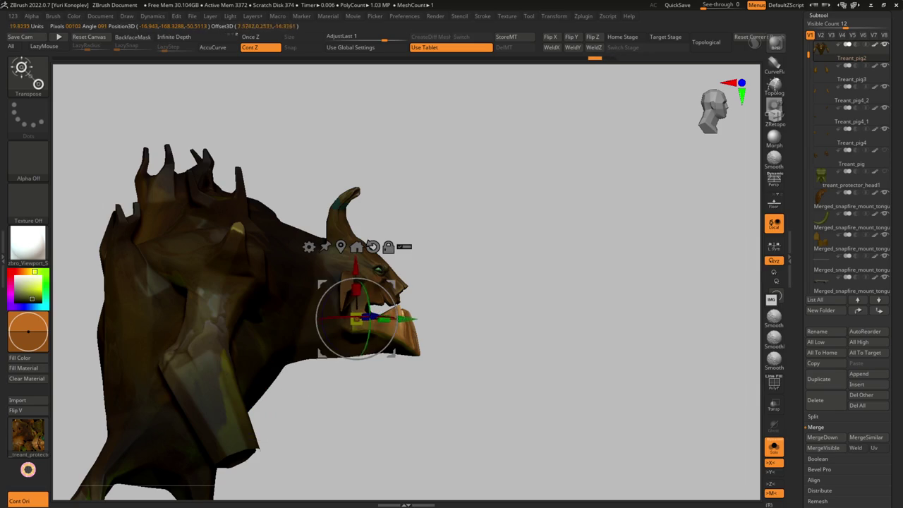
left_click_drag(419, 322, 396, 306)
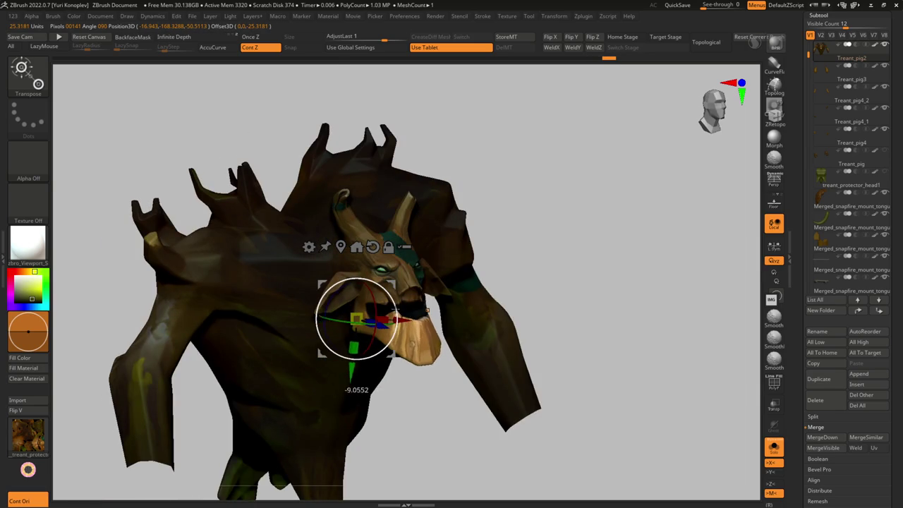
key("ctrl+shift+s")
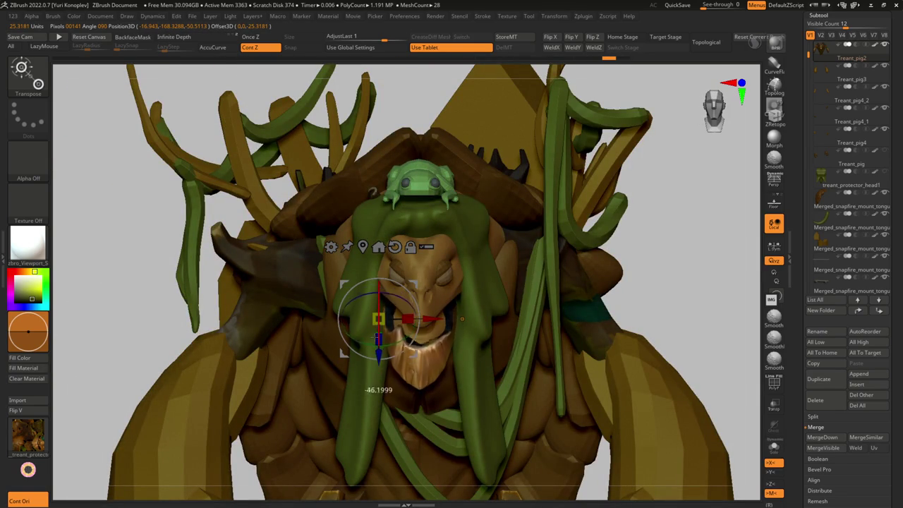
key("f")
left_click_drag(462, 319, 562, 301)
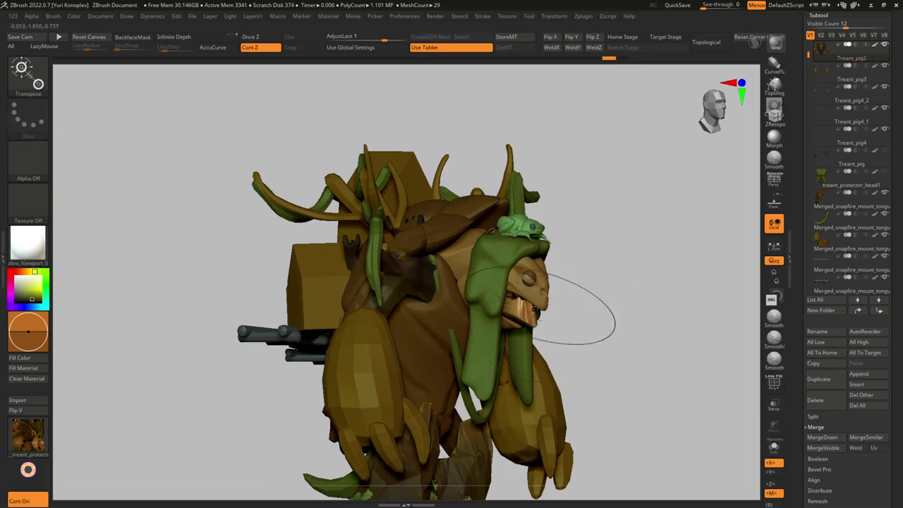
Step: Select the treant_protector_head4_4 part near the treant's face, then zoom out
left_click(504, 327, "alt")
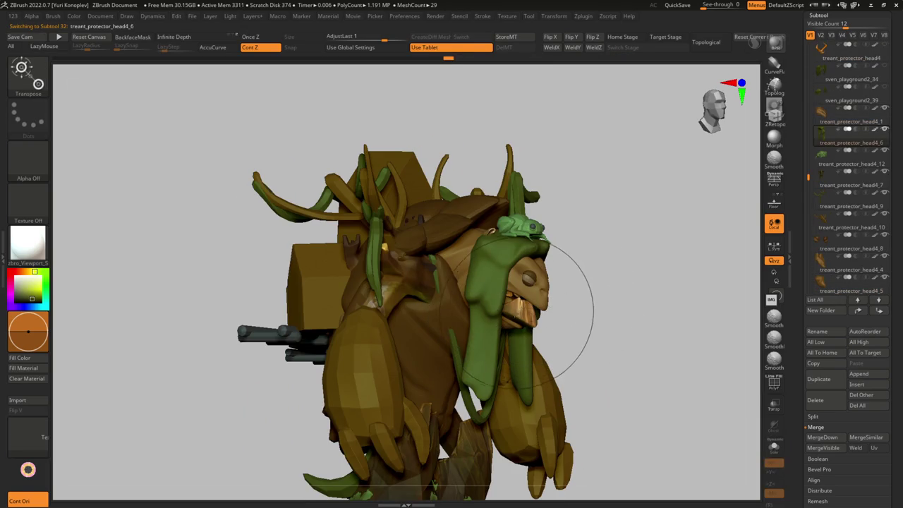
left_click(504, 317, "alt")
mouse_move(504, 317)
right_mouse_down("ctrl")
mouse_move(493, 346)
mouse_move(494, 325)
right_mouse_up("ctrl")
left_click(518, 323, "alt")
key("b")
key("d")
key("s")
right_click_drag(508, 395, 369, 296, "ctrl")
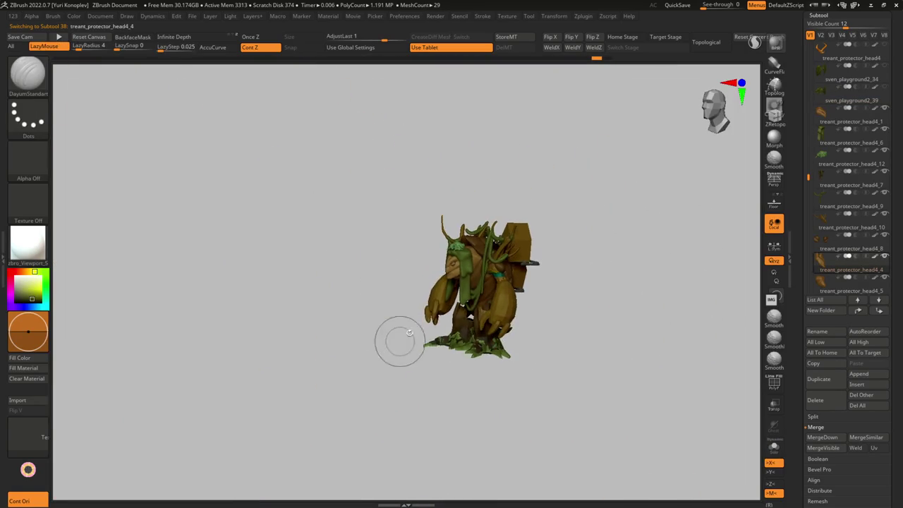
Step: Select the Merged_snapfire_mount_tongue1_12 tongue part on the head and solo it
key("l")
mouse_move(466, 353)
right_mouse_down("ctrl")
mouse_move(450, 328)
mouse_move(433, 343)
right_mouse_up("ctrl")
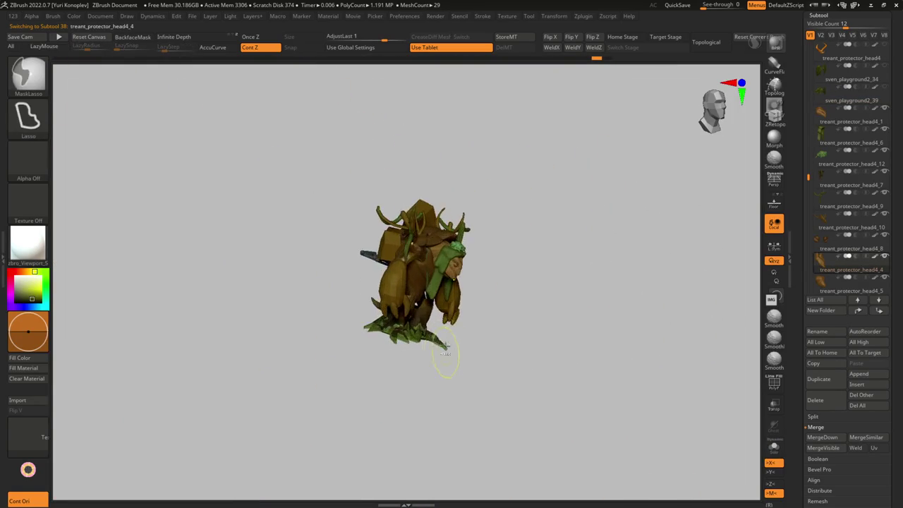
mouse_move(413, 303)
right_mouse_down()
mouse_move(452, 296)
mouse_move(494, 233)
right_mouse_up()
left_click(494, 268, "alt")
mouse_move(494, 268)
right_mouse_down()
mouse_move(438, 334)
mouse_move(446, 343)
mouse_move(387, 367)
right_mouse_up()
key("b")
key("m")
key("v")
key("ctrl+shift+s")
key("ctrl+shift+s")
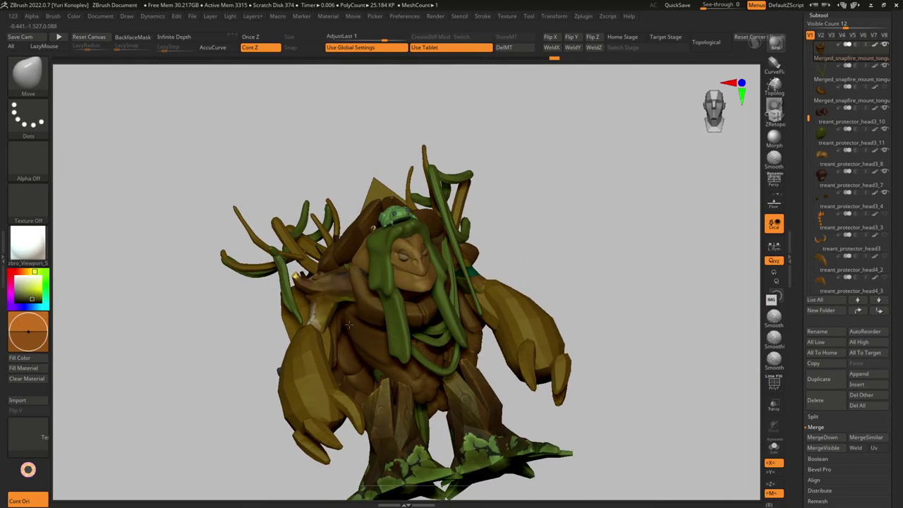
Step: Select Treant_pig2, then the Treant_pig3_1 body subtool in the Subtool list
mouse_move(351, 325)
right_mouse_down()
mouse_move(445, 275)
mouse_move(439, 289)
mouse_move(448, 255)
mouse_move(460, 262)
mouse_move(360, 279)
mouse_move(367, 289)
mouse_move(357, 299)
mouse_move(262, 363)
mouse_move(261, 350)
right_mouse_up()
key("ctrl+shift")
left_click(373, 305, "alt")
mouse_move(201, 386)
right_mouse_down("ctrl")
mouse_move(176, 401)
mouse_move(242, 292)
mouse_move(296, 321)
mouse_move(275, 268)
right_mouse_up("ctrl")
left_click(176, 402, "alt")
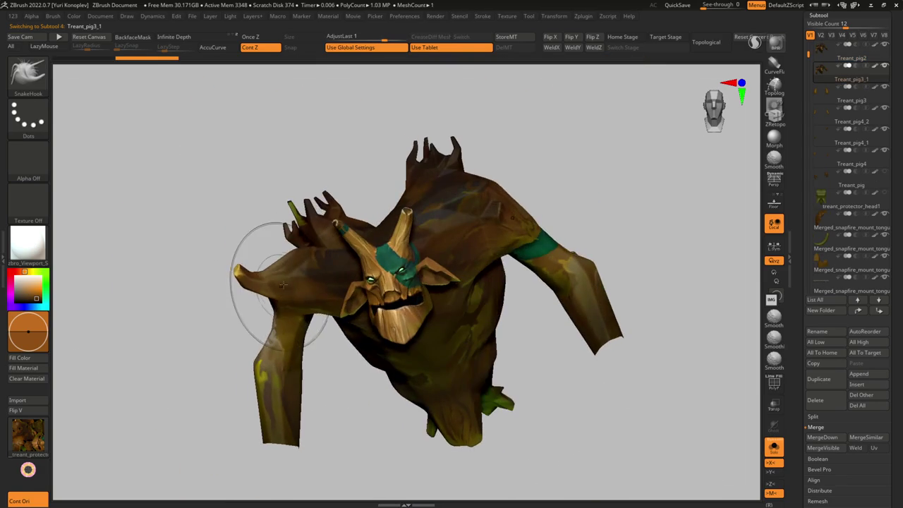
Step: Ctrl+Shift lasso the left arm region and isolate the two brown limb pieces
left_click_drag(252, 381, 333, 313, "ctrl")
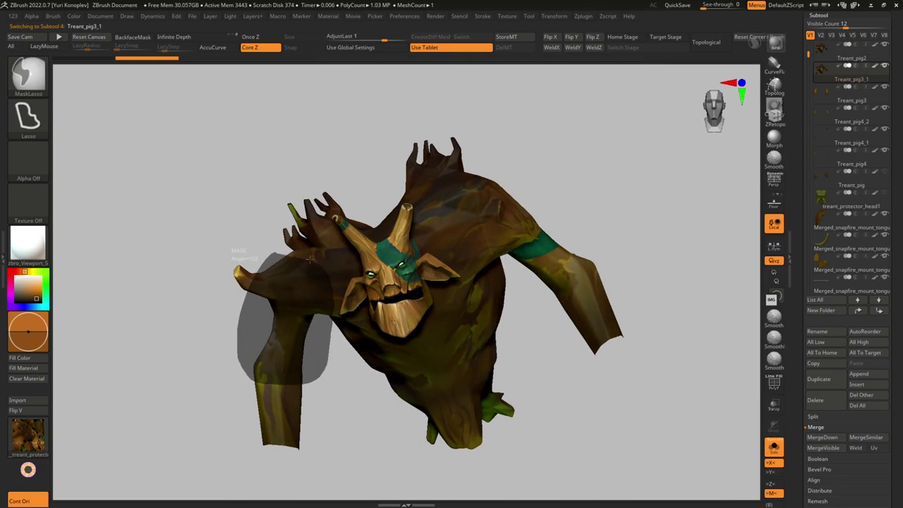
left_click_drag(268, 252, 283, 317, "ctrl")
left_click(323, 383, "ctrl+shift")
mouse_move(323, 383)
right_mouse_down()
mouse_move(353, 317)
mouse_move(419, 388)
mouse_move(302, 332)
mouse_move(252, 323)
right_mouse_up()
left_click(254, 424, "ctrl+shift")
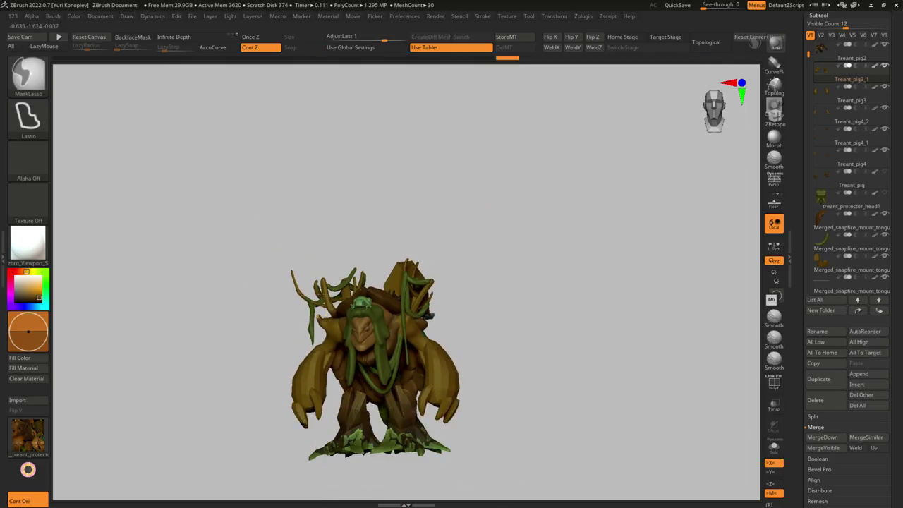
mouse_move(430, 325)
right_mouse_down("ctrl")
mouse_move(431, 348)
mouse_move(430, 316)
mouse_move(362, 332)
mouse_move(372, 364)
mouse_move(376, 321)
right_mouse_up("ctrl")
left_click(362, 332, "ctrl+shift")
mouse_move(383, 277)
right_mouse_down()
mouse_move(373, 292)
mouse_move(342, 273)
mouse_move(358, 283)
mouse_move(361, 309)
mouse_move(339, 311)
mouse_move(329, 334)
mouse_move(339, 383)
mouse_move(347, 332)
right_mouse_up()
Step: Smooth the limb tip's wrinkles with TrimDynamic and ClayTubes, then select tongue1_11 to exit Solo
key("t")
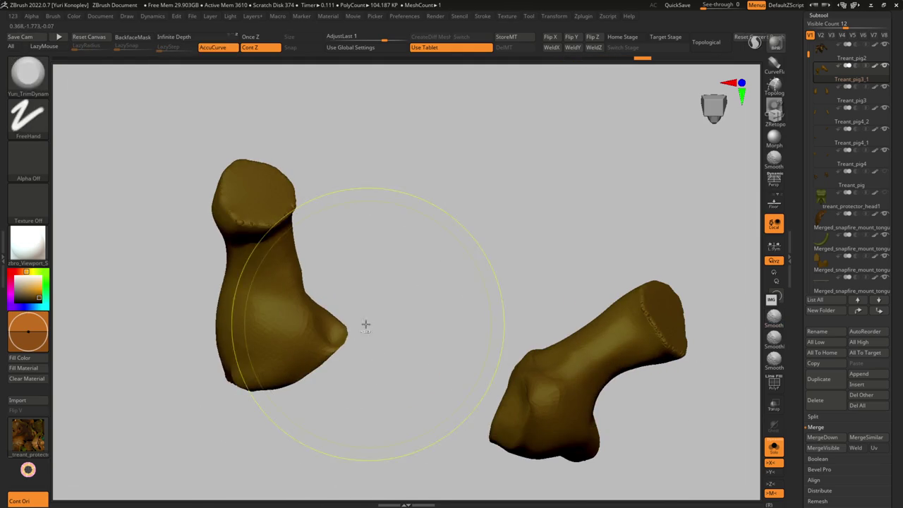
key("s")
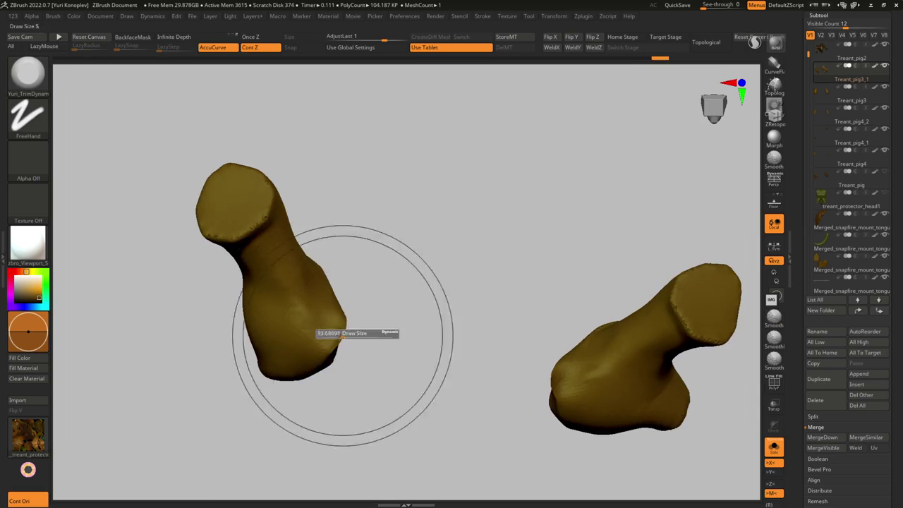
mouse_move(343, 332)
right_mouse_down()
mouse_move(342, 323)
mouse_move(324, 364)
mouse_move(326, 346)
mouse_move(333, 351)
right_mouse_up()
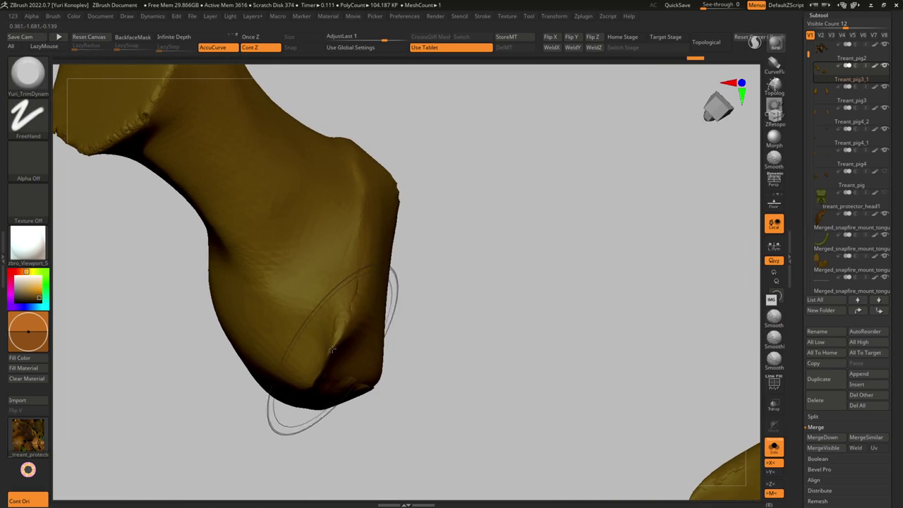
key("c")
left_click_drag(329, 355, 312, 355, "shift")
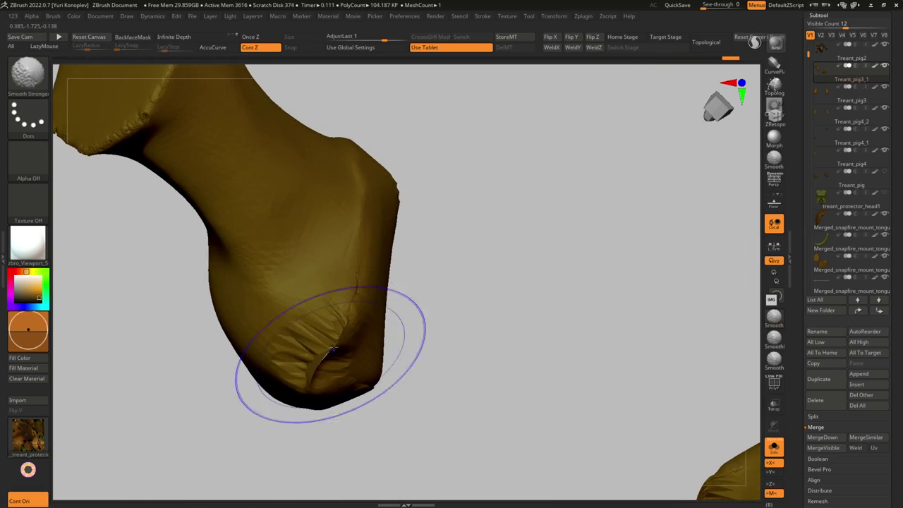
mouse_move(341, 313)
right_mouse_down("shift")
mouse_move(332, 302)
mouse_move(359, 350)
mouse_move(347, 393)
mouse_move(343, 304)
mouse_move(322, 371)
mouse_move(338, 327)
mouse_move(352, 321)
mouse_move(317, 325)
mouse_move(361, 324)
mouse_move(332, 273)
mouse_move(318, 294)
mouse_move(294, 286)
mouse_move(365, 287)
mouse_move(317, 293)
mouse_move(423, 317)
mouse_move(366, 318)
right_mouse_up("shift")
left_click(344, 304, "alt")
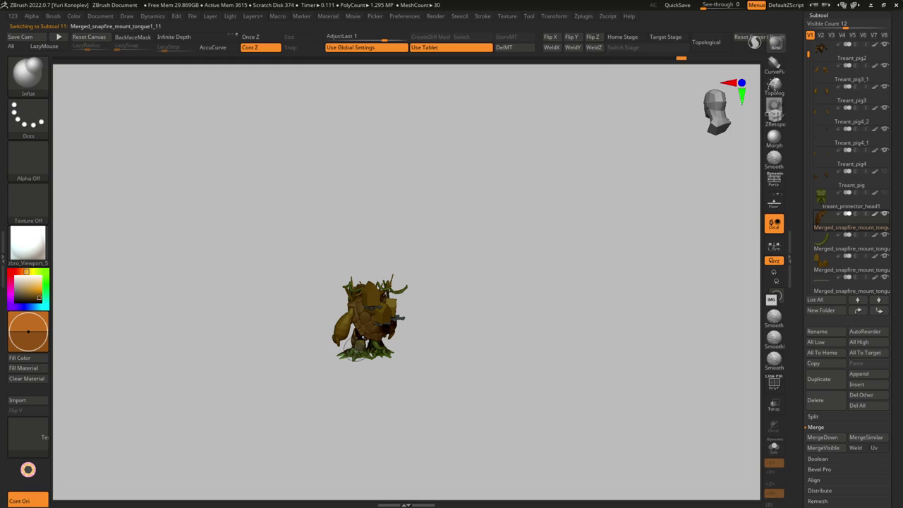
mouse_move(354, 329)
right_mouse_down("ctrl")
mouse_move(370, 329)
mouse_move(325, 363)
mouse_move(339, 344)
mouse_move(331, 381)
mouse_move(310, 367)
right_mouse_up("ctrl")
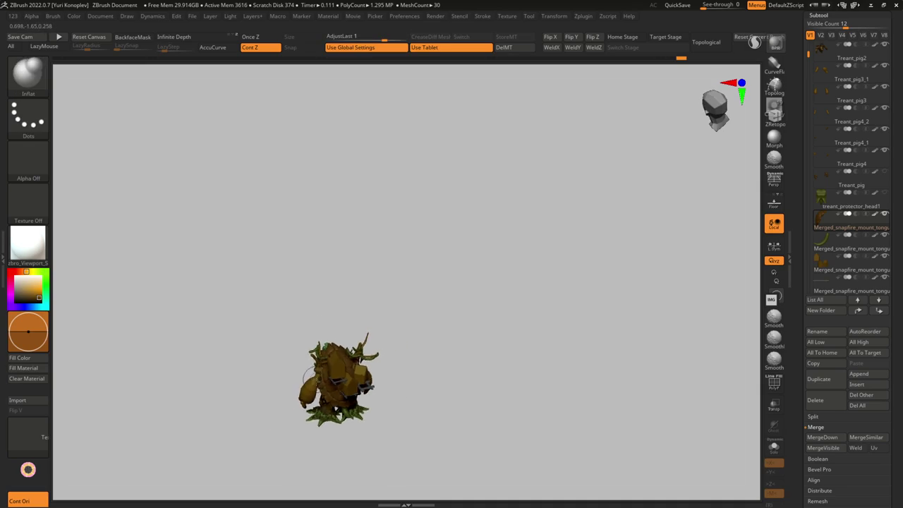
mouse_move(378, 369)
right_mouse_down()
mouse_move(348, 343)
mouse_move(329, 353)
mouse_move(334, 358)
mouse_move(312, 360)
mouse_move(311, 353)
mouse_move(346, 353)
mouse_move(357, 373)
mouse_move(345, 352)
mouse_move(390, 327)
mouse_move(321, 342)
mouse_move(350, 293)
mouse_move(297, 353)
mouse_move(365, 317)
mouse_move(399, 314)
mouse_move(383, 333)
mouse_move(352, 302)
right_mouse_up()
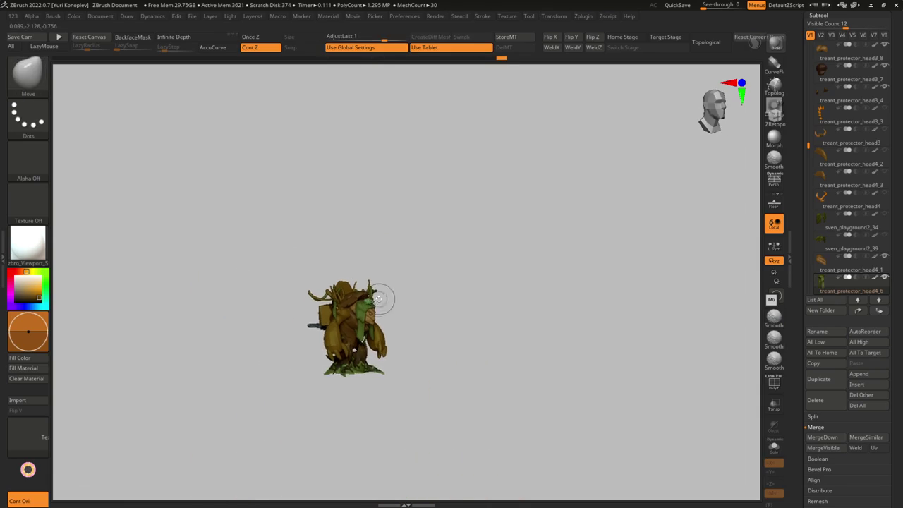
mouse_move(359, 346)
right_mouse_down("ctrl")
mouse_move(367, 332)
mouse_move(384, 381)
right_mouse_up("ctrl")
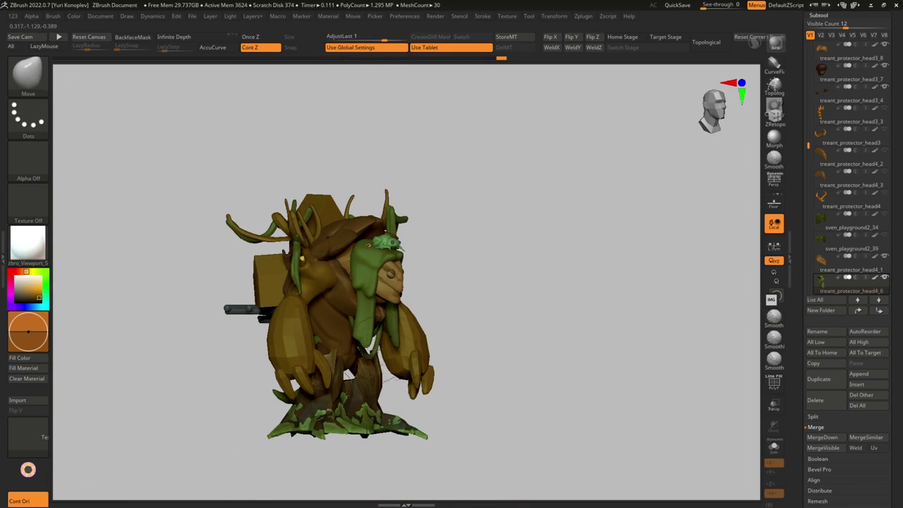
mouse_move(356, 300)
right_mouse_down()
mouse_move(305, 340)
mouse_move(348, 356)
right_mouse_up()
Step: Draw a tall vertical CurveTubeSnap stalk above the treant's head, redoing the first tube
key("shift")
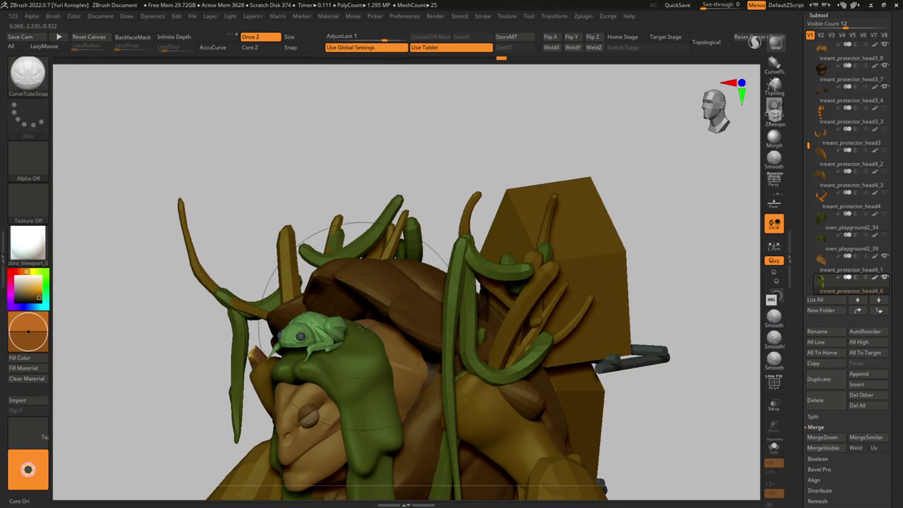
right_click_drag(361, 326, 355, 391, "alt")
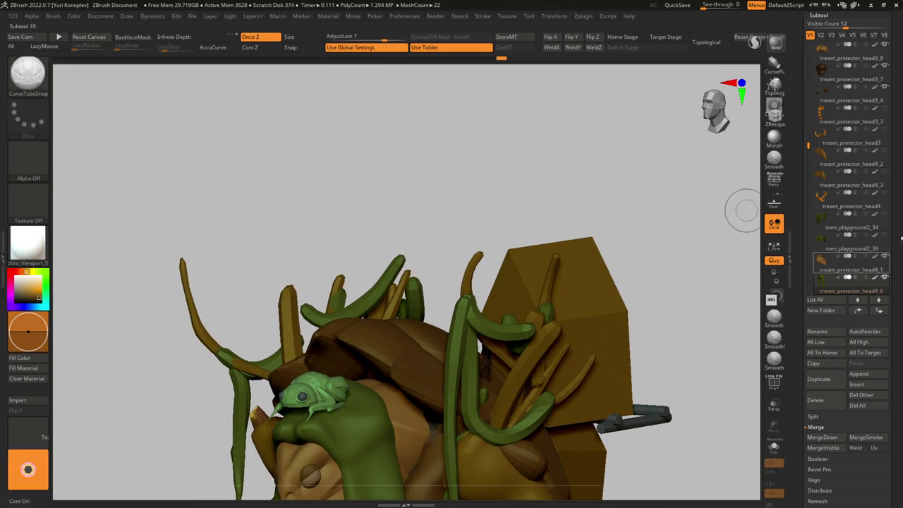
left_click_drag(355, 365, 358, 117)
key("ctrl+z")
key("s")
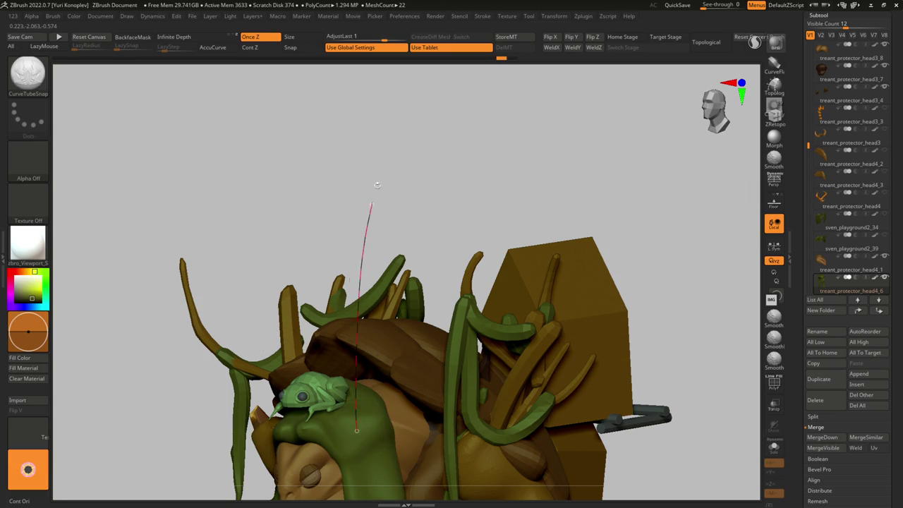
left_click(367, 224)
right_click_drag(367, 224, 378, 346)
key("ctrl+z")
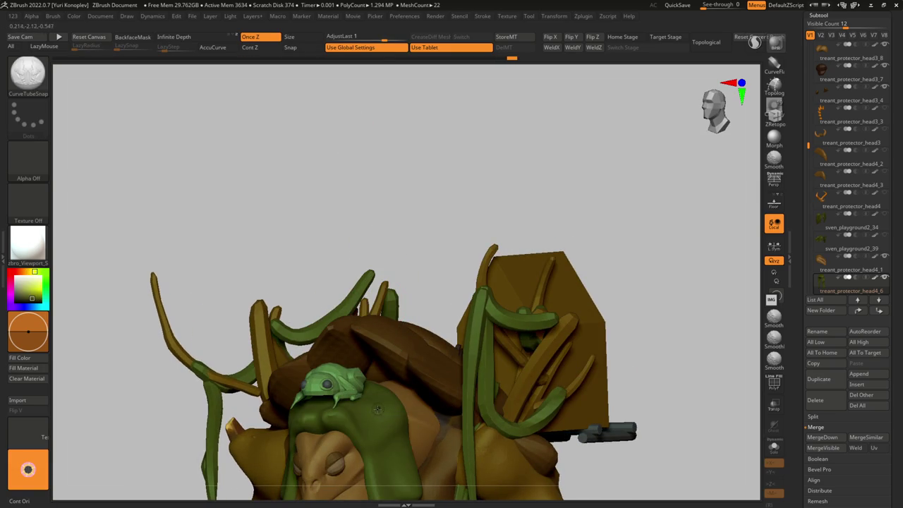
left_click(399, 402)
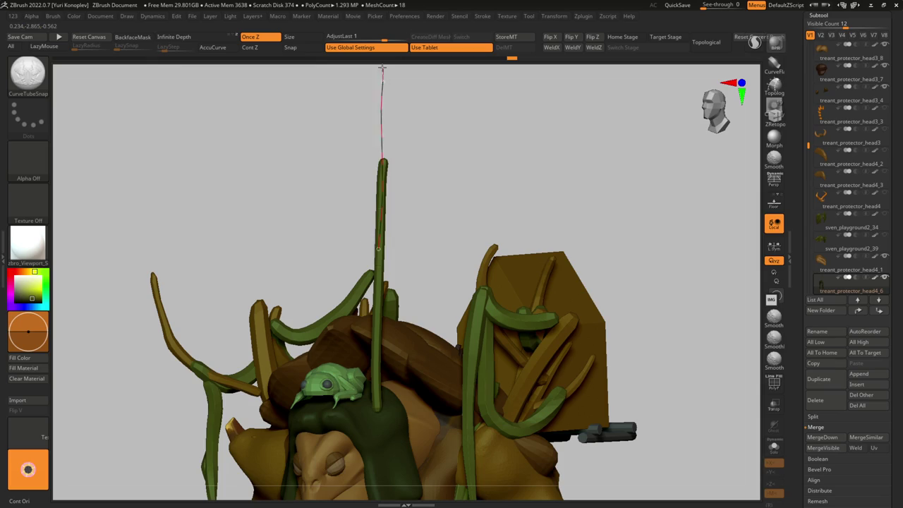
left_click_drag(382, 64, 396, 283)
left_click_drag(339, 312, 367, 282)
Step: Switch to Transpose and select the treant_protector_head4_11 and head4_6 cattail parts
key("w")
left_click(363, 223)
left_click_drag(391, 214, 356, 197)
left_click(355, 196, "alt")
left_click_drag(372, 305, 362, 221)
left_click(357, 216, "alt")
Step: Ctrl-drag the Transpose line on the cattail to duplicate it, tilting the copy right
left_click_drag(346, 438, 346, 368)
left_click_drag(350, 327, 350, 258)
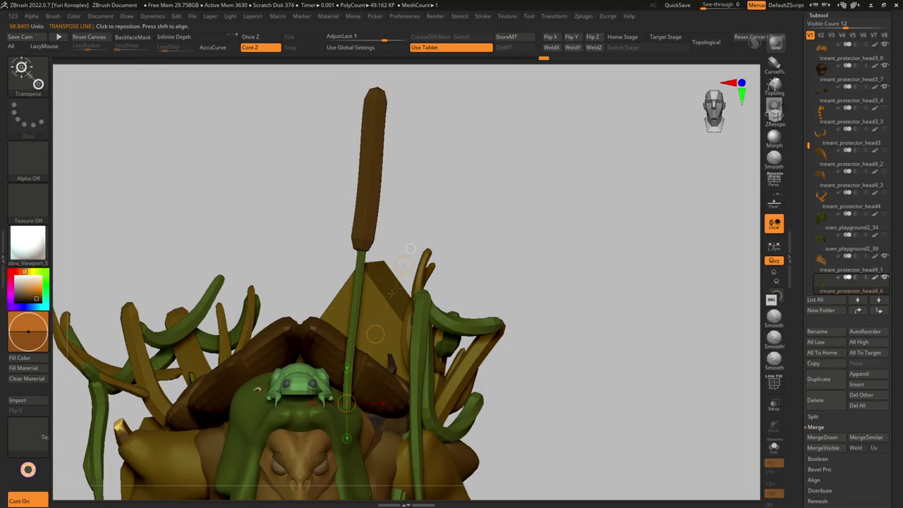
left_click_drag(350, 292, 353, 222)
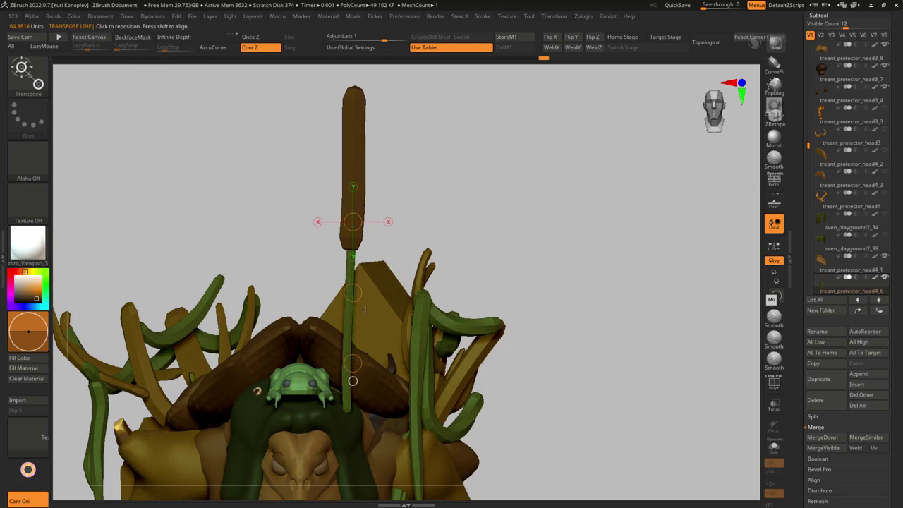
left_click_drag(353, 292, 347, 325)
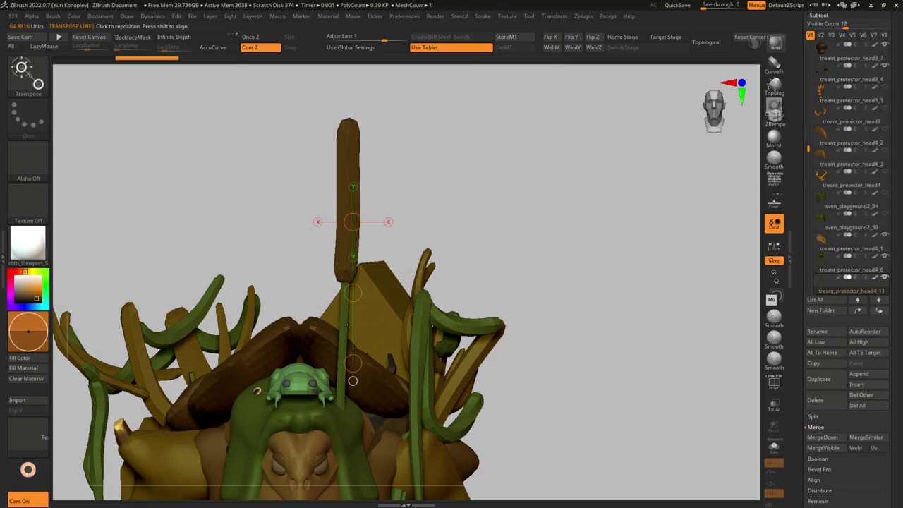
mouse_move(353, 381)
left_mouse_down("ctrl")
mouse_move(345, 409)
mouse_move(414, 381)
mouse_move(397, 298)
mouse_move(546, 271)
mouse_move(348, 365)
mouse_move(417, 331)
left_mouse_up("ctrl")
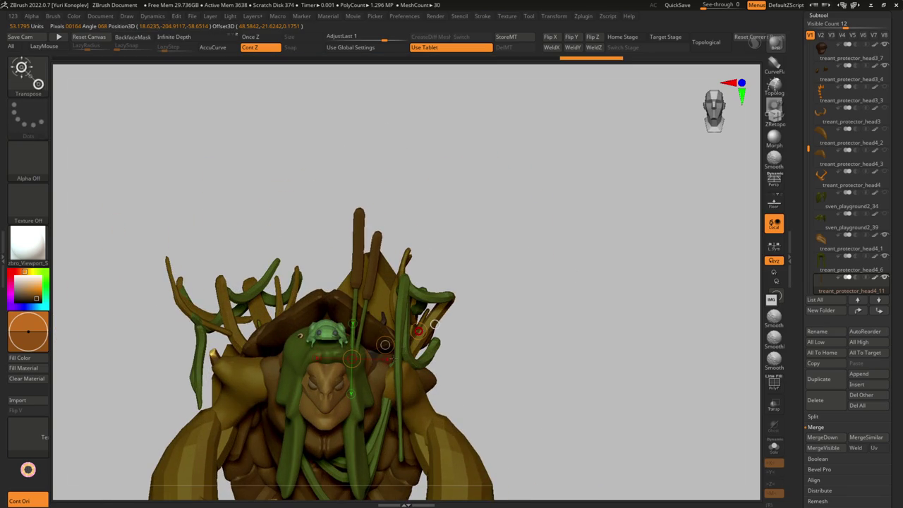
Step: Orbit around the treant from side, front and top to check the new cattail's placement
right_click_drag(418, 331, 366, 304)
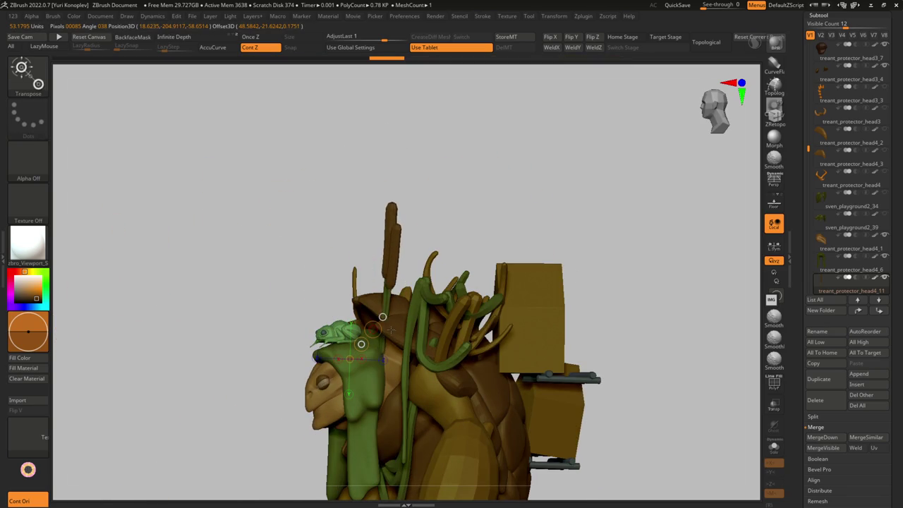
right_click_drag(379, 338, 406, 325)
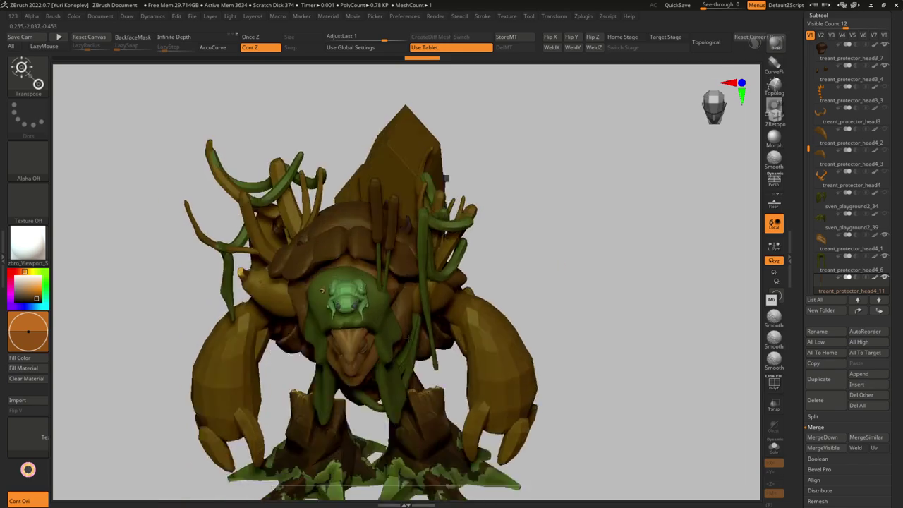
mouse_move(448, 294)
right_mouse_down("ctrl")
mouse_move(443, 316)
mouse_move(479, 235)
mouse_move(493, 296)
mouse_move(442, 294)
right_mouse_up("ctrl")
key("q")
key("w")
left_click_drag(443, 295, 506, 295)
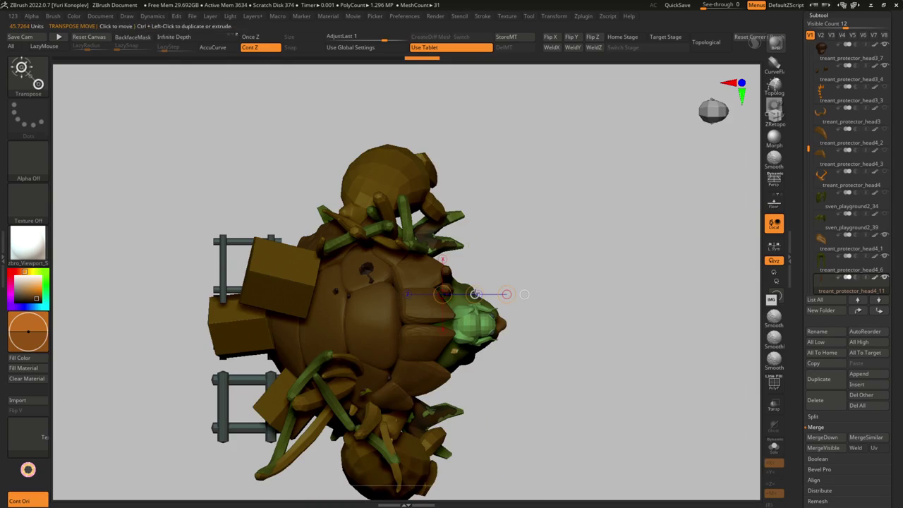
mouse_move(415, 281)
right_mouse_down()
mouse_move(486, 282)
mouse_move(367, 203)
right_mouse_up()
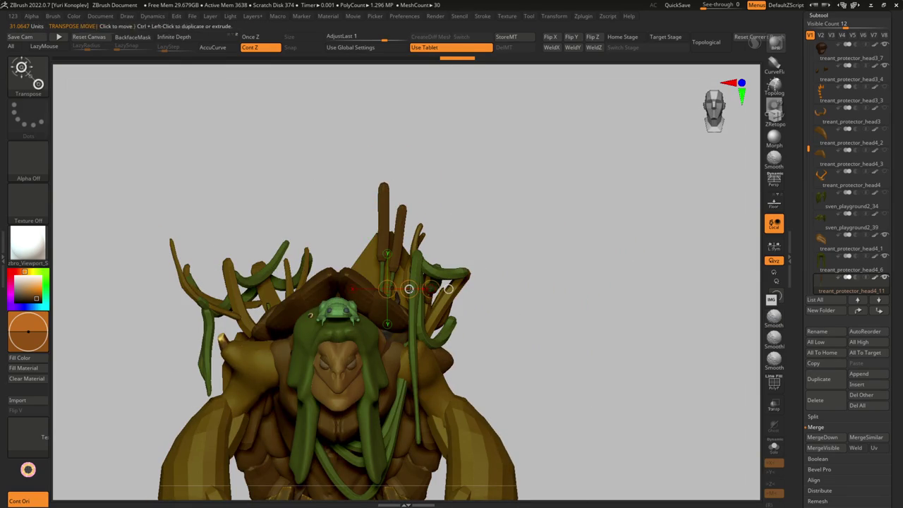
right_click_drag(408, 289, 260, 344)
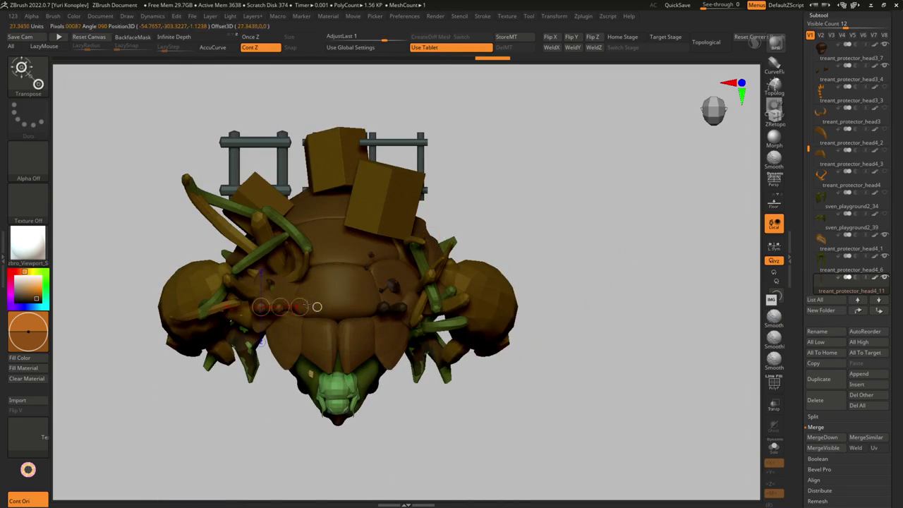
mouse_move(294, 299)
right_mouse_down()
mouse_move(373, 325)
mouse_move(383, 302)
mouse_move(453, 301)
right_mouse_up()
Step: Solo the cattail subtool and choose the CurveTubeSnap brush for drawing leaves
key("q")
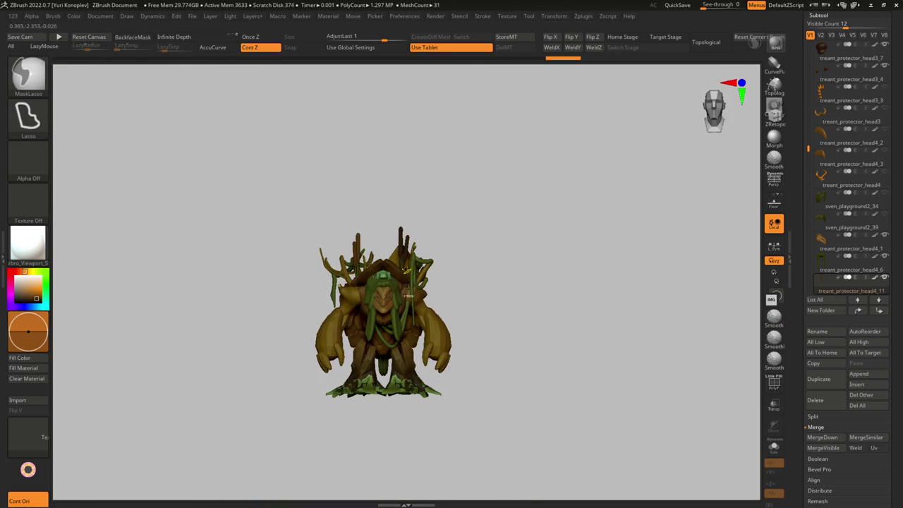
right_click_drag(407, 275, 339, 305, "alt")
key("ctrl+shift+s")
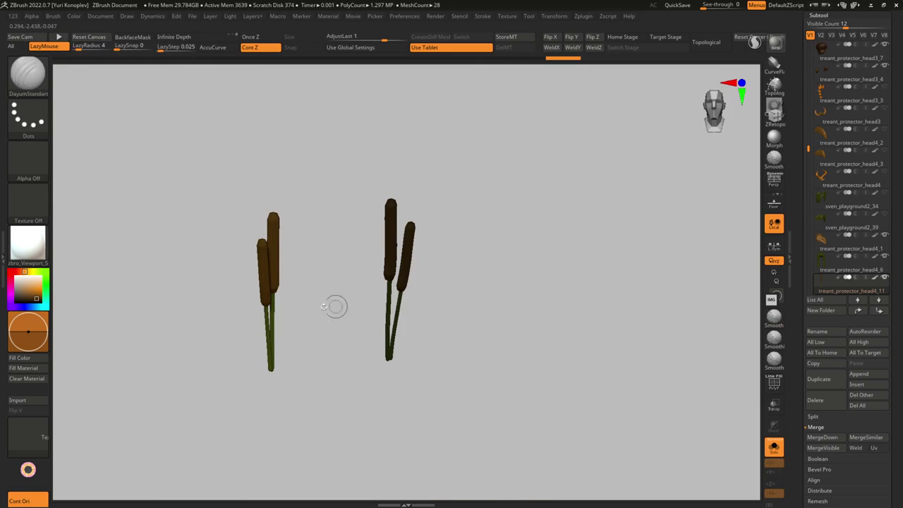
key("b")
key("c")
key("b")
key("c")
key("t")
mouse_move(265, 258)
right_mouse_down()
mouse_move(327, 246)
mouse_move(333, 372)
right_mouse_up()
key("space")
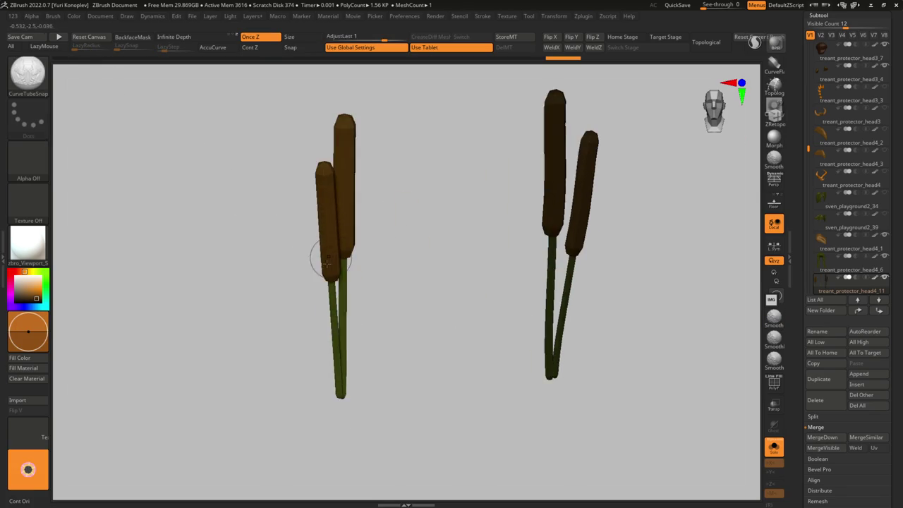
Step: Try several up-right leaf tubes from the stem, undoing them, and resize the brush
left_click_drag(467, 171, 467, 171)
key("ctrl+z")
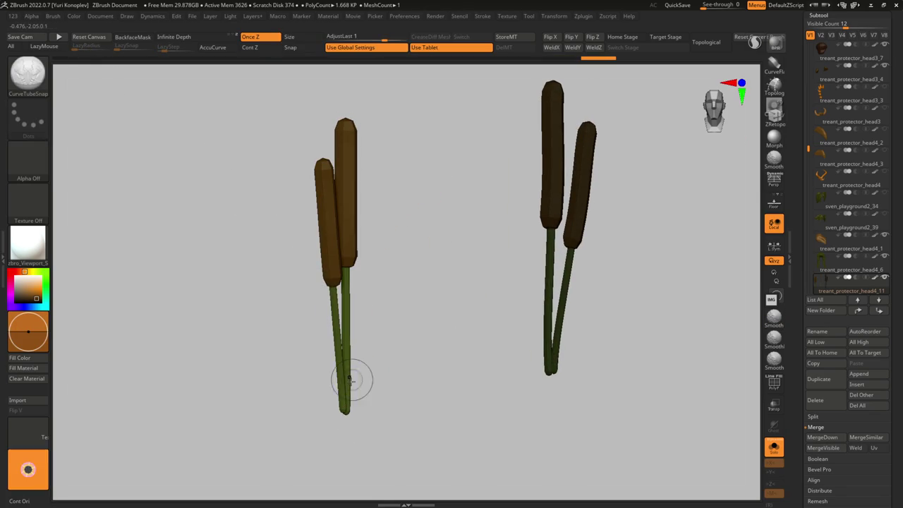
left_click_drag(352, 364, 415, 220)
key("ctrl+z")
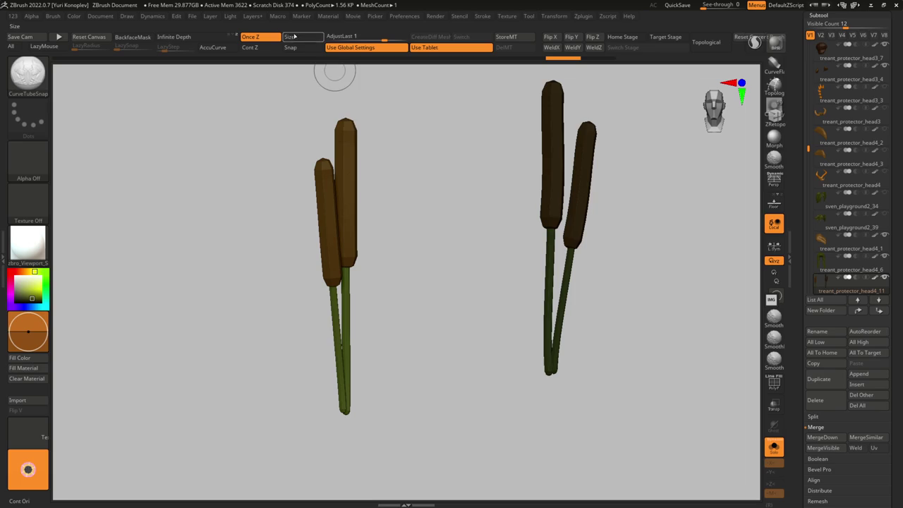
left_click_drag(421, 187, 434, 170)
right_click_drag(433, 169, 353, 377)
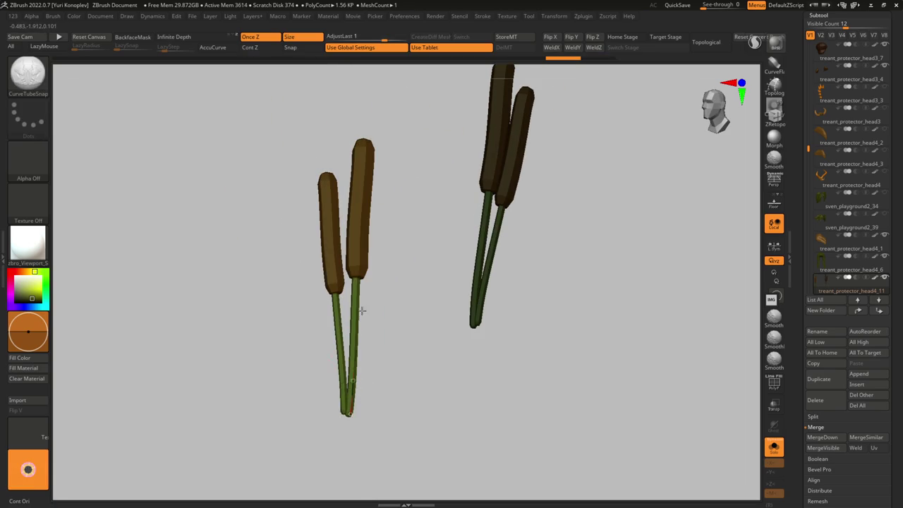
left_click(465, 151)
key("ctrl+z")
key("s")
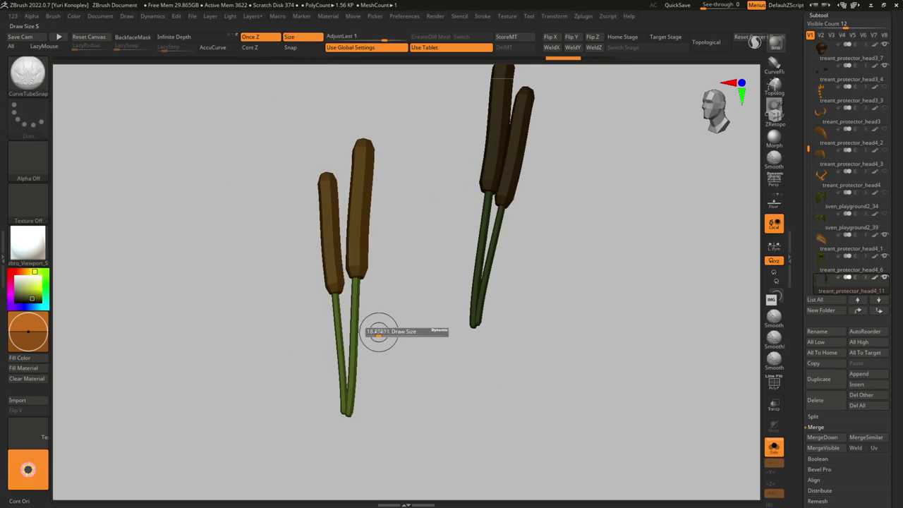
Step: Draw three long blade leaves from the stem base, curving up-right and up-left
left_click_drag(350, 400, 441, 144)
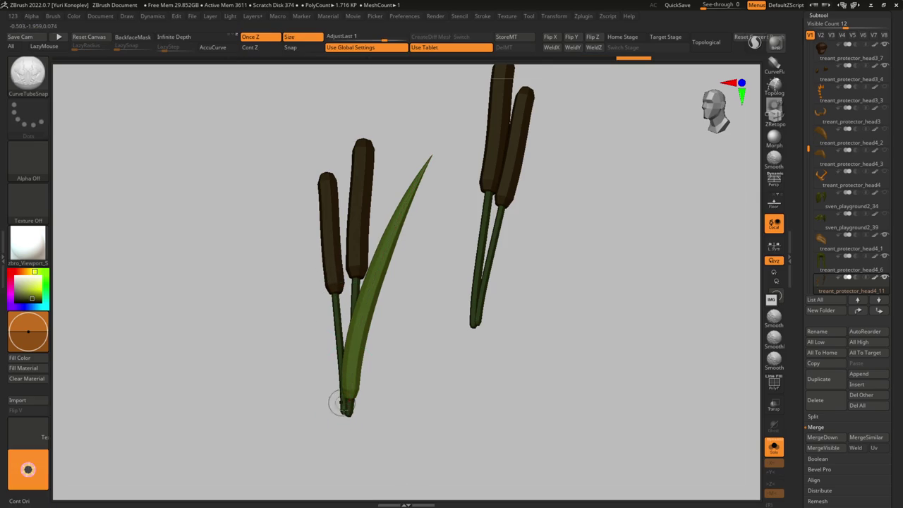
left_click_drag(348, 405, 255, 104)
left_click_drag(332, 340, 459, 331, "shift")
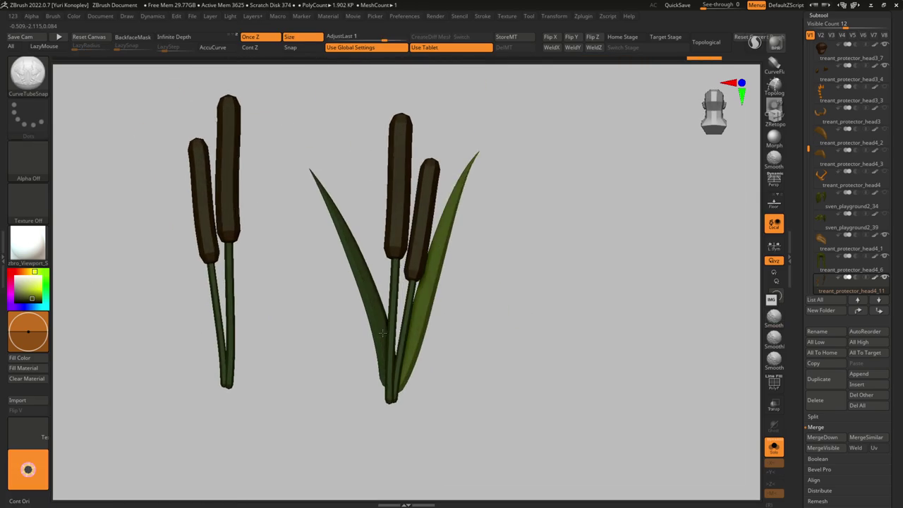
left_click_drag(388, 392, 526, 150)
left_click_drag(403, 212, 406, 344)
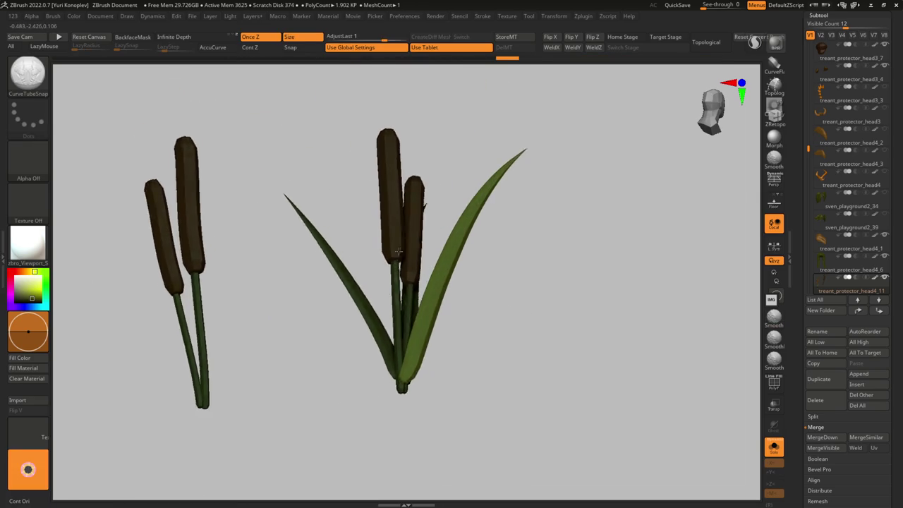
left_click_drag(369, 213, 371, 359)
Step: Mask the left cattail and tilt it outward to the left with Transpose
key("ctrl+shift+s")
mouse_move(365, 305)
left_mouse_down()
mouse_move(395, 304)
mouse_move(369, 212)
mouse_move(367, 420)
mouse_move(457, 127)
left_mouse_up()
key("ctrl+shift+s")
key("w")
mouse_move(383, 174)
left_mouse_down()
mouse_move(453, 176)
mouse_move(387, 292)
left_mouse_up()
left_click_drag(416, 211, 361, 296)
key("ctrl+shift+s")
left_click_drag(430, 269, 554, 302)
Step: Step through the head4_10, tentacle and head4_9 parts to select the cattail subtool
key("q")
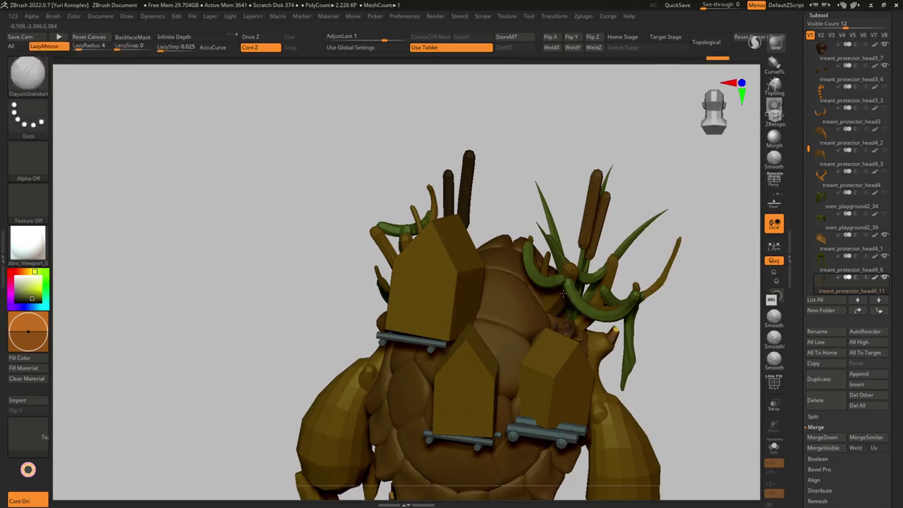
left_click(554, 302, "alt")
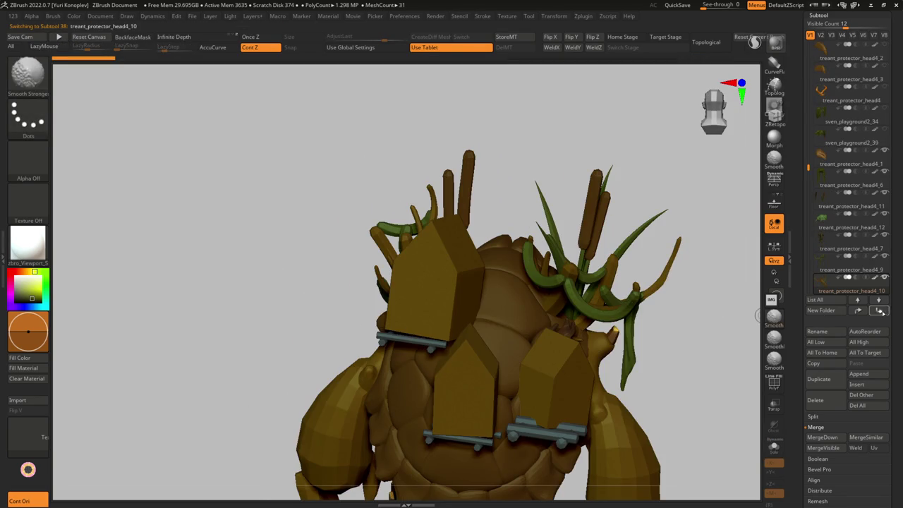
scroll(834, 296, "down", 5)
left_click(618, 291, "alt")
right_click_drag(600, 278, 556, 301)
left_click(522, 302, "alt")
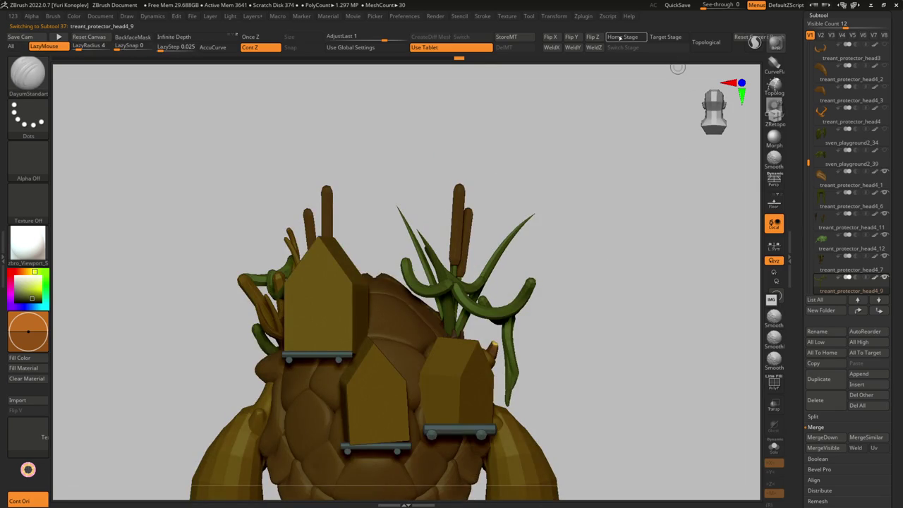
mouse_move(477, 205)
right_mouse_down()
mouse_move(476, 264)
mouse_move(533, 298)
mouse_move(276, 268)
mouse_move(310, 303)
mouse_move(367, 322)
right_mouse_up()
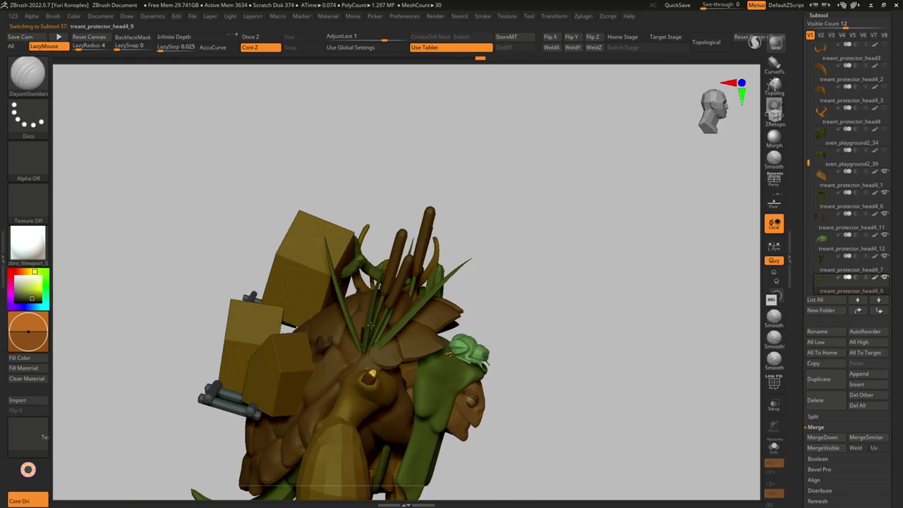
left_click(379, 334, "alt")
Step: Separate a dark cattail off to the right and isolate the cattail plant
key("w")
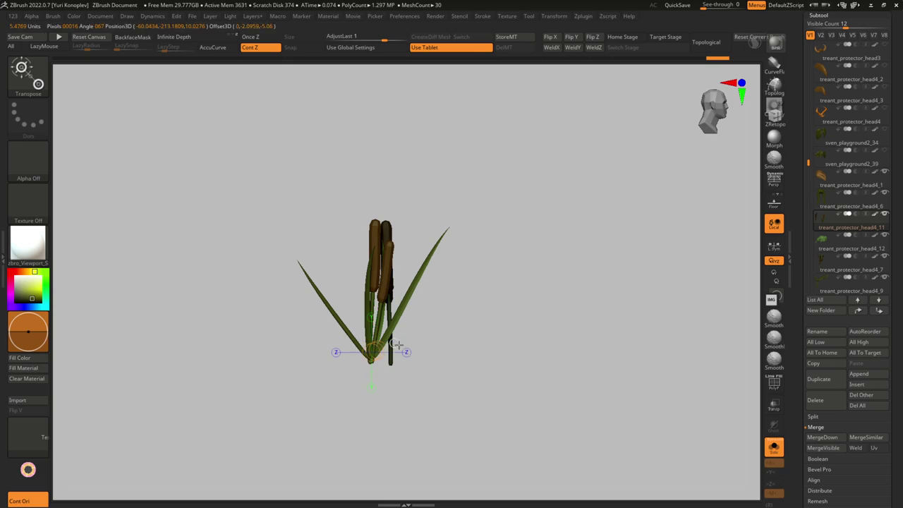
right_click_drag(426, 350, 433, 350, "shift")
key("ctrl+z")
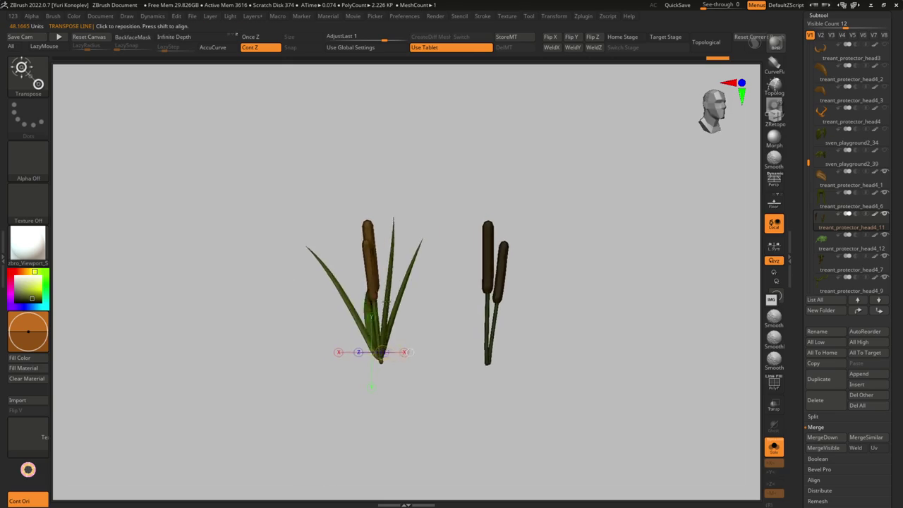
left_click(364, 299, "alt")
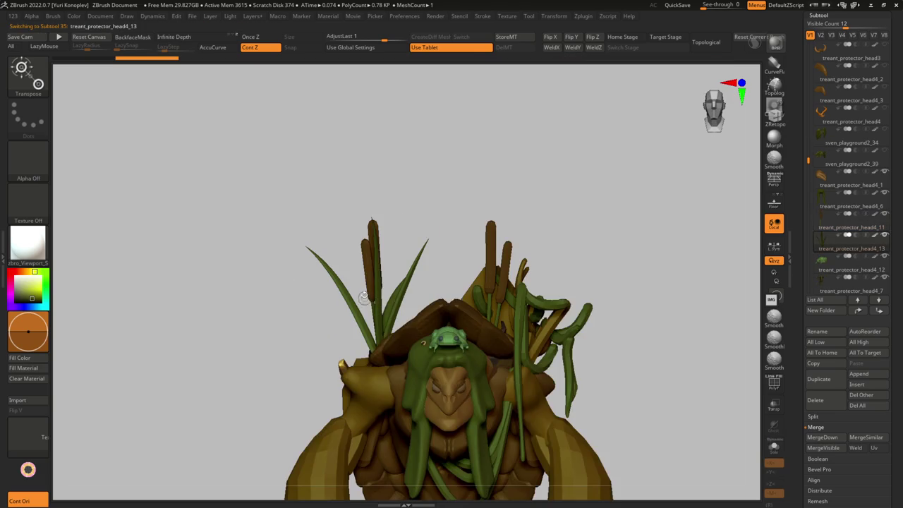
left_click(368, 286, "alt")
Step: Rotate the cattail plant to separate its heads, then raise both heads and the stalk
right_click_drag(343, 403, 372, 323, "shift")
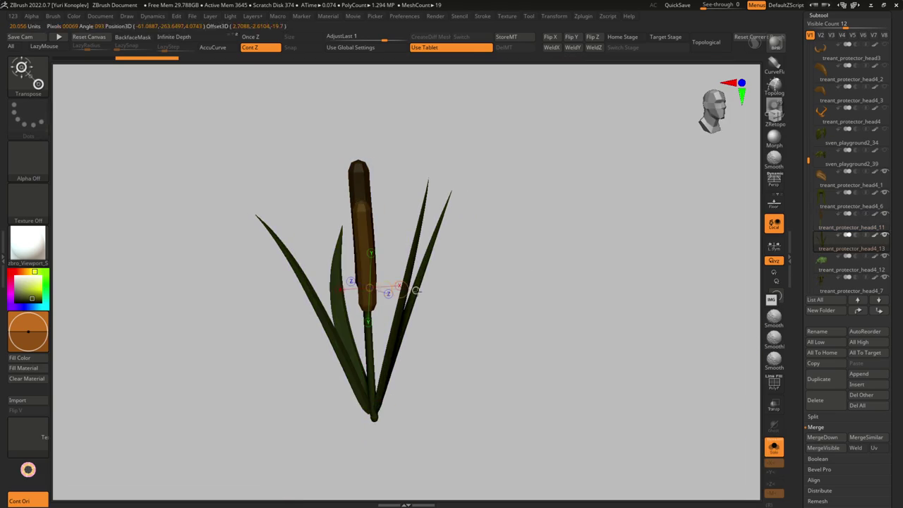
left_click_drag(373, 323, 360, 314)
left_click_drag(354, 390, 356, 297)
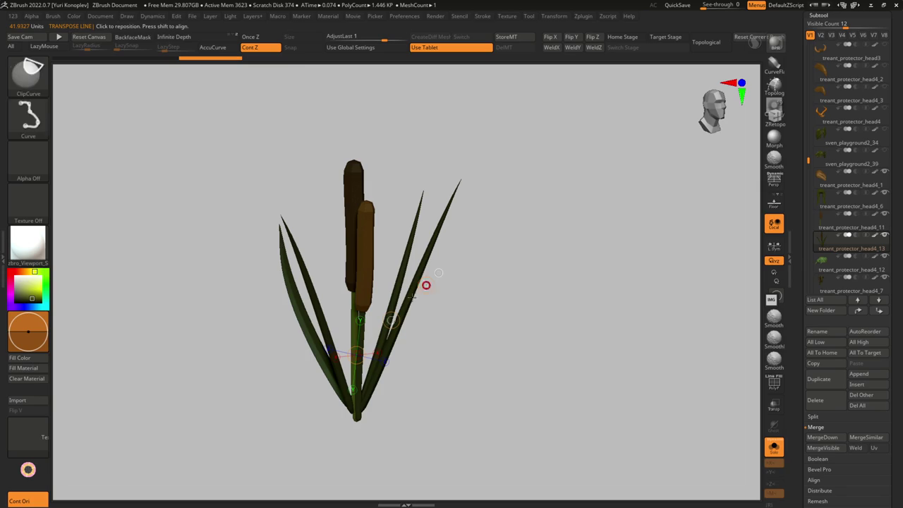
left_click_drag(352, 263, 406, 317)
right_click_drag(406, 316, 376, 380, "ctrl")
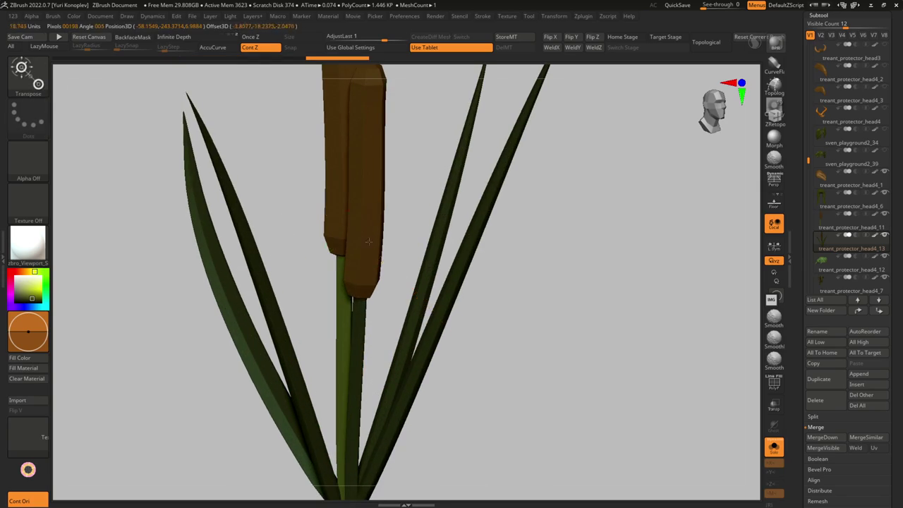
right_click_drag(366, 267, 335, 334, "ctrl")
left_click_drag(393, 439, 466, 330)
mouse_move(434, 378)
left_mouse_down()
mouse_move(407, 357)
mouse_move(406, 287)
left_mouse_up()
mouse_move(407, 286)
right_mouse_down()
mouse_move(433, 296)
mouse_move(419, 304)
mouse_move(398, 390)
right_mouse_up()
Step: Temporarily hide leaves and a cattail head, then unhide and show the whole treant from the front
key("q")
key("s")
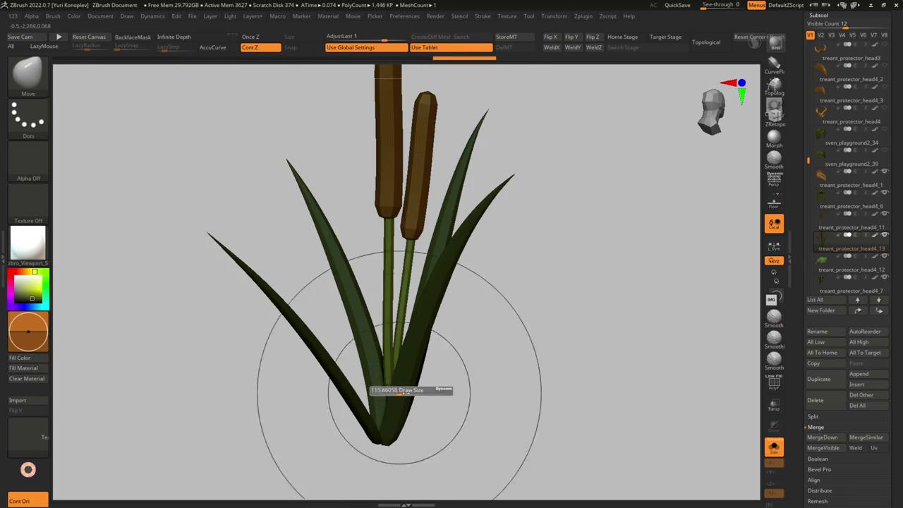
left_click_drag(424, 296, 405, 384, "ctrl+shift")
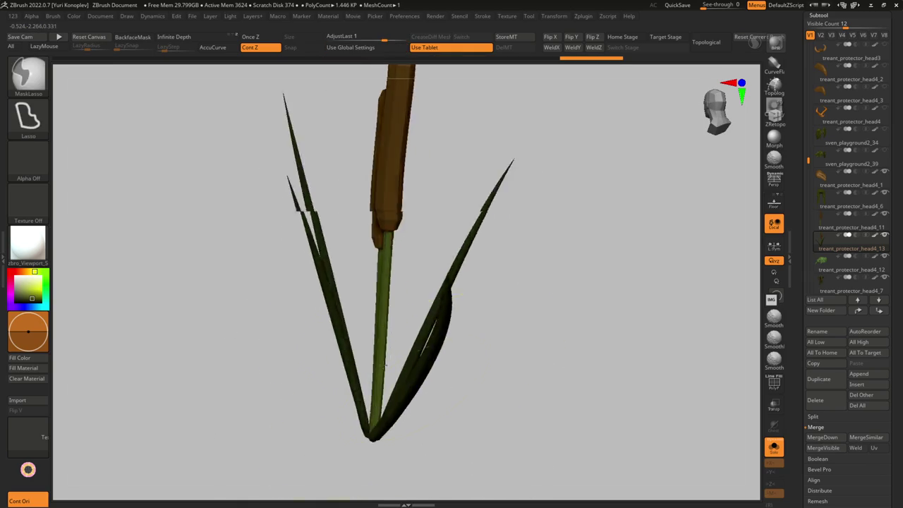
left_click(358, 400, "ctrl+shift")
left_click(774, 446)
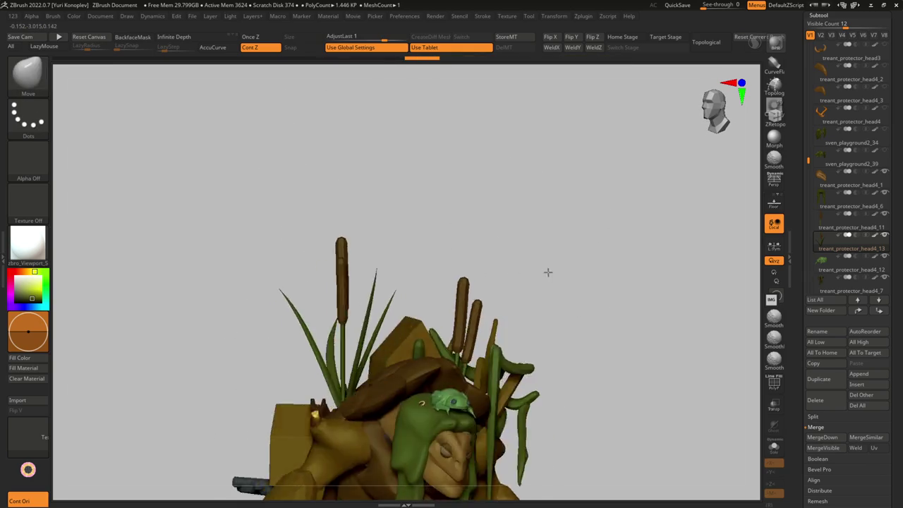
mouse_move(548, 272)
right_mouse_down()
mouse_move(423, 318)
mouse_move(487, 337)
mouse_move(445, 359)
right_mouse_up()
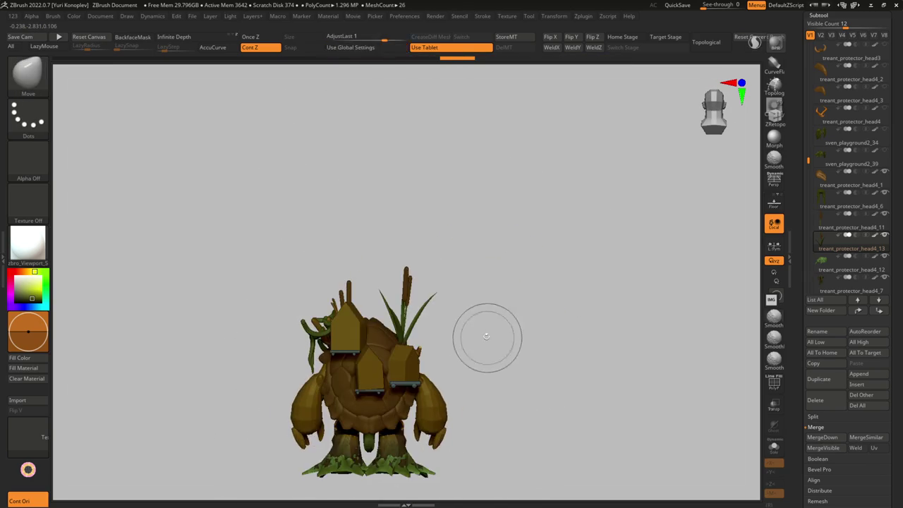
Step: Realign the Transpose line along the cattails to stand them upright on the crate
key("w")
mouse_move(425, 400)
right_mouse_down("ctrl")
mouse_move(454, 347)
mouse_move(410, 338)
right_mouse_up("ctrl")
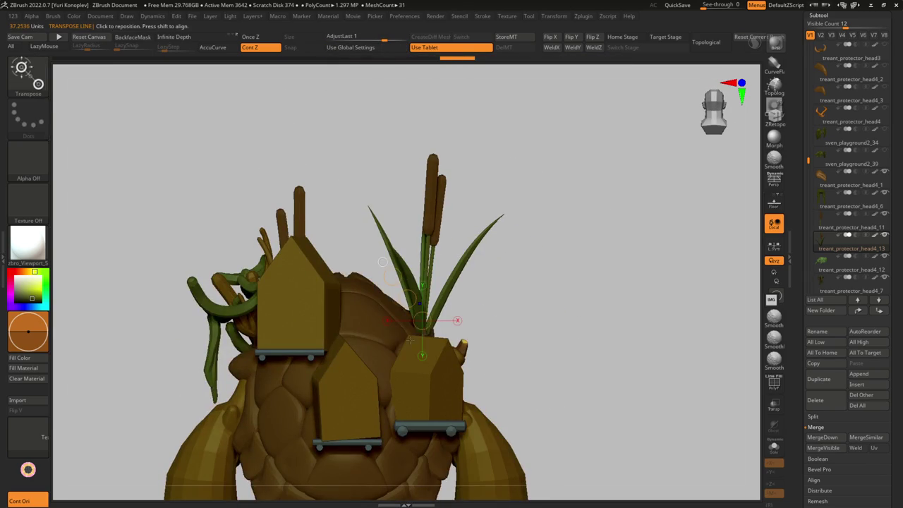
left_click_drag(469, 330, 469, 352)
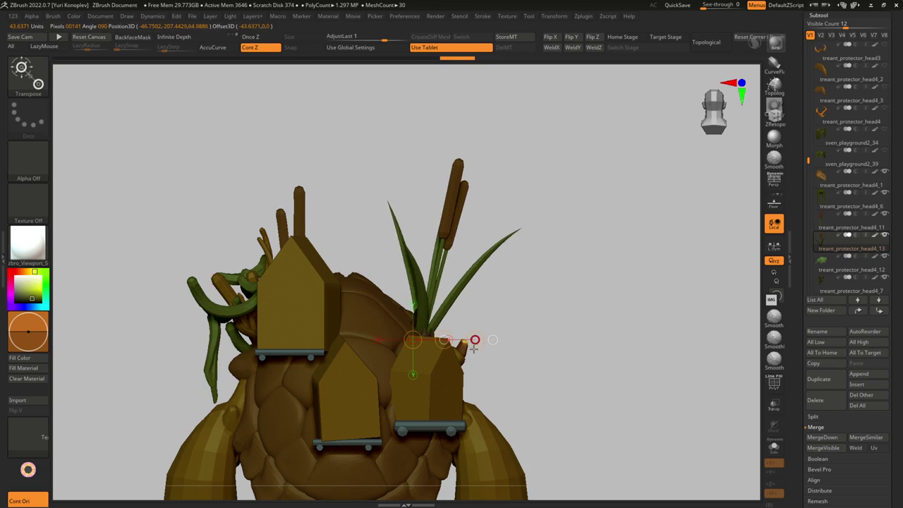
mouse_move(474, 341)
right_mouse_down()
mouse_move(390, 327)
mouse_move(401, 293)
mouse_move(478, 307)
mouse_move(437, 339)
mouse_move(410, 401)
mouse_move(398, 328)
mouse_move(424, 334)
right_mouse_up()
Step: Select Merged_snapfire_mount_tongue1_12, then Treant_pig3, orbiting to a three-quarter view
left_click(423, 334, "alt")
key("s")
right_click_drag(452, 336, 463, 362)
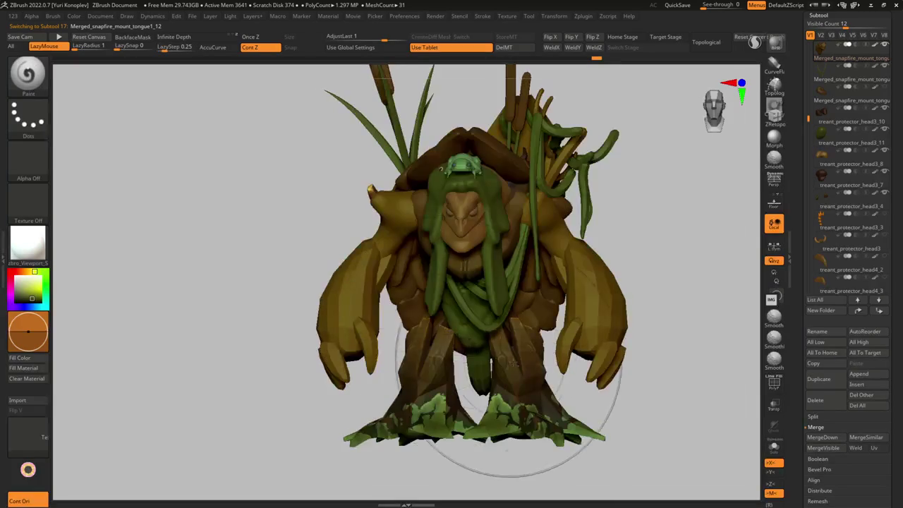
left_click(339, 332, "alt")
right_click_drag(302, 321, 367, 332)
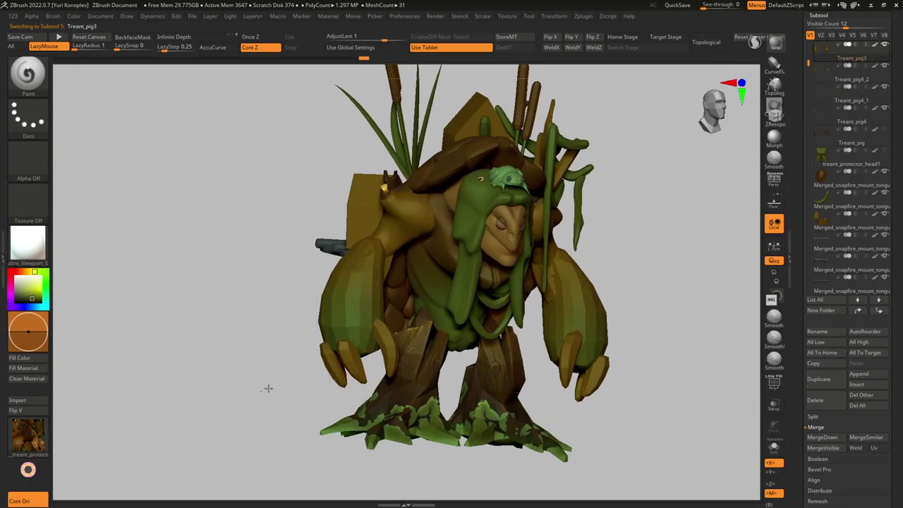
left_click(356, 358, "alt")
right_click_drag(355, 358, 242, 383)
scroll(302, 343, "down", 5)
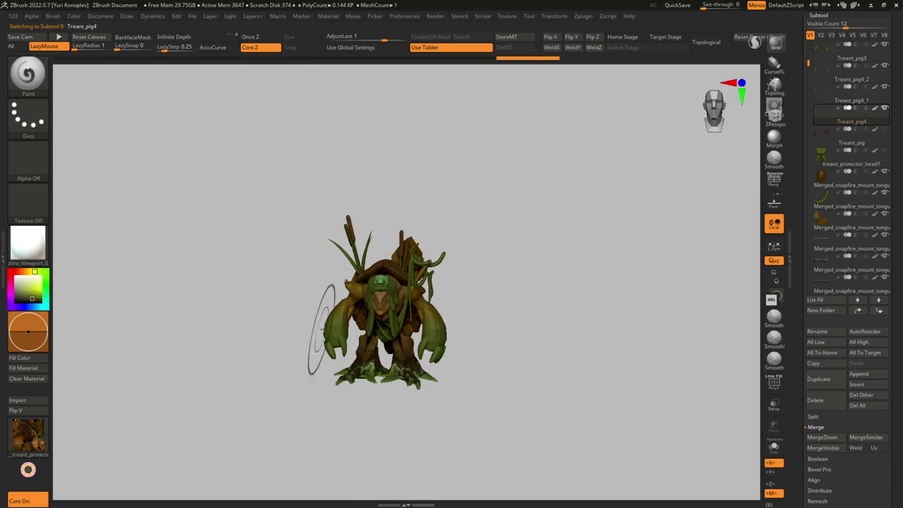
scroll(318, 337, "up", 3)
scroll(328, 331, "up", 3)
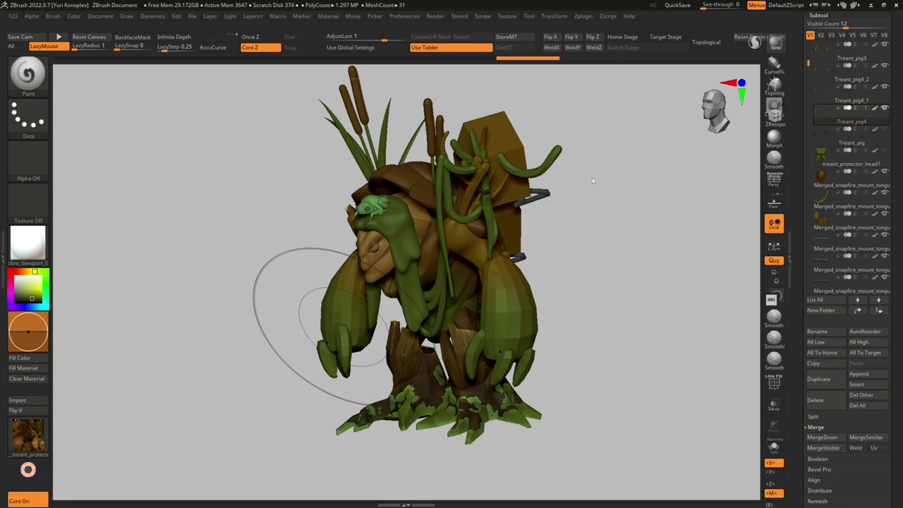
mouse_move(477, 210)
left_mouse_down()
mouse_move(519, 210)
mouse_move(456, 298)
mouse_move(201, 335)
left_mouse_up()
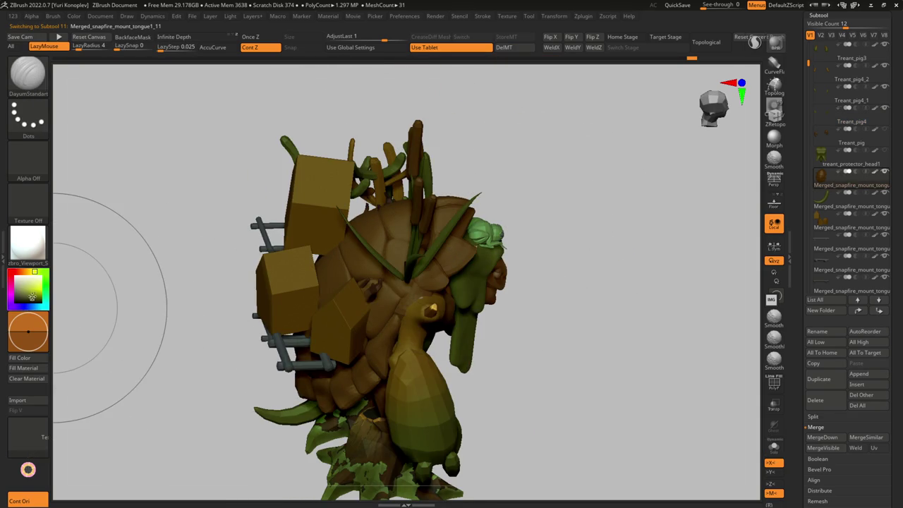
Step: Fill the back shell with a dark grey-green colour and orbit to inspect it
left_click(21, 296)
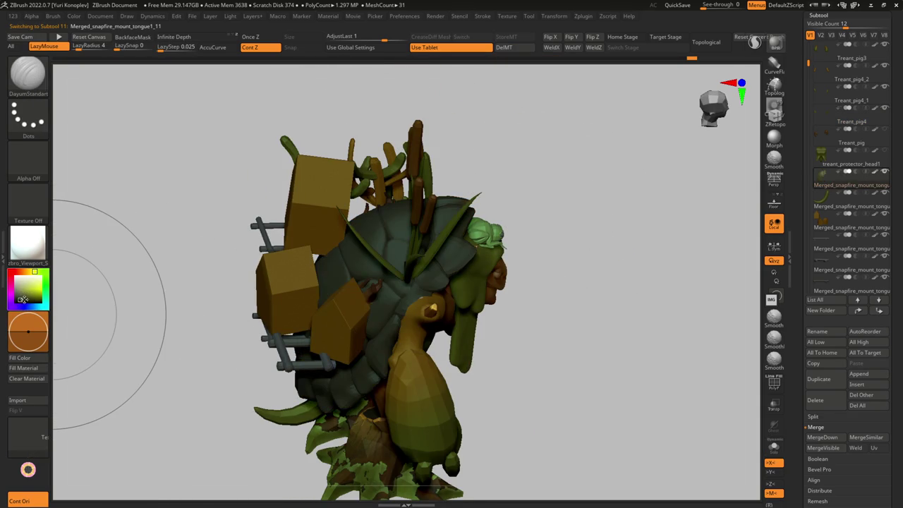
mouse_move(238, 332)
left_mouse_down()
mouse_move(372, 284)
mouse_move(232, 323)
left_mouse_up()
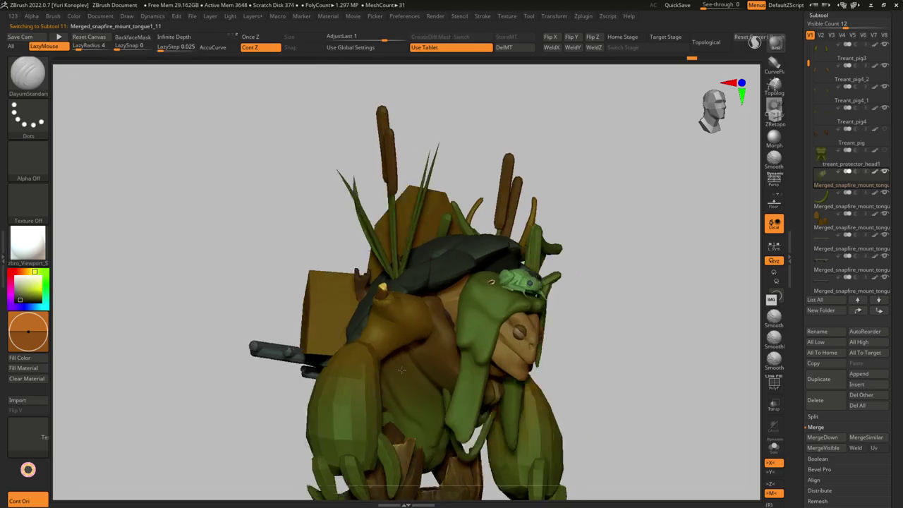
left_click_drag(63, 304, 26, 301)
mouse_move(113, 311)
left_mouse_down()
mouse_move(313, 348)
mouse_move(314, 403)
left_mouse_up()
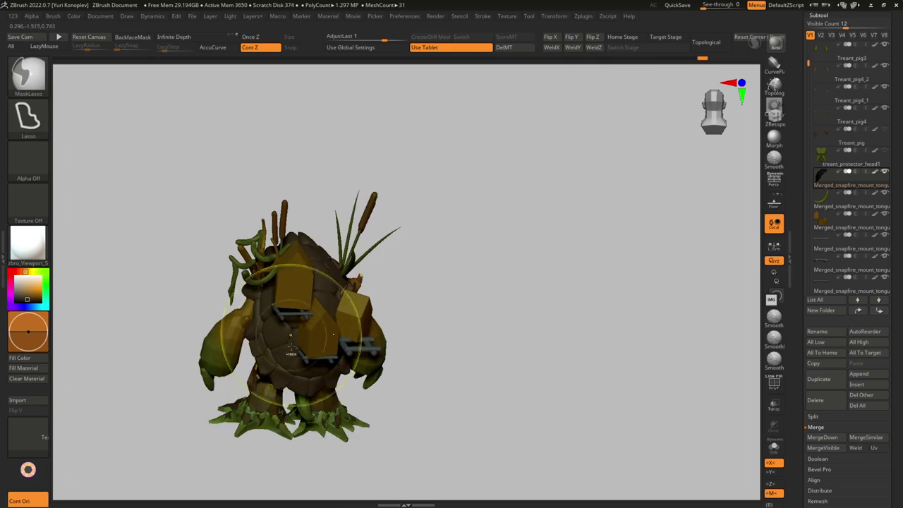
mouse_move(223, 400)
left_mouse_down()
mouse_move(265, 310)
mouse_move(258, 302)
mouse_move(294, 373)
mouse_move(290, 349)
mouse_move(337, 392)
mouse_move(356, 355)
mouse_move(287, 337)
mouse_move(305, 337)
left_mouse_up()
left_click(290, 347, "alt")
mouse_move(851, 140)
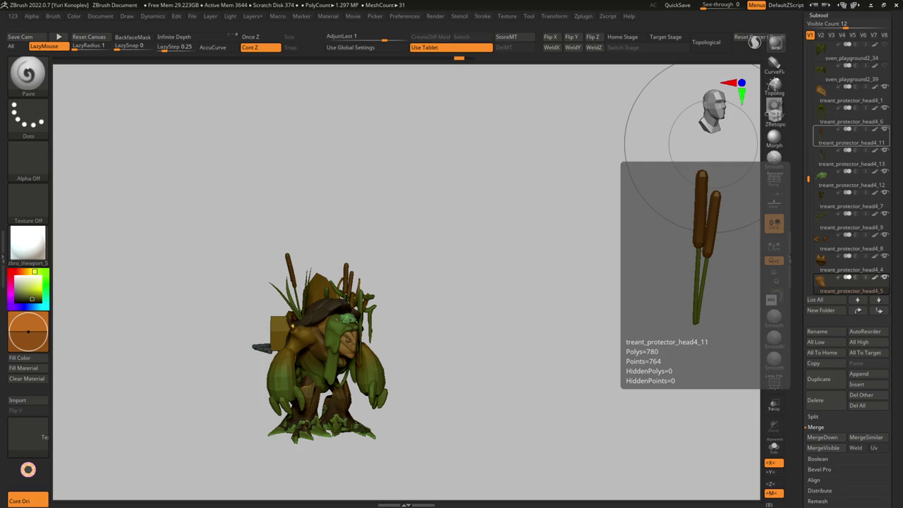
Step: Inspect subtools by soloing treant_protector_head4_7 and selecting Treant_pig3_1
mouse_move(354, 240)
left_mouse_down()
mouse_move(333, 268)
mouse_move(384, 344)
mouse_move(367, 314)
mouse_move(333, 301)
mouse_move(367, 314)
mouse_move(323, 318)
mouse_move(349, 311)
mouse_move(440, 323)
mouse_move(432, 319)
left_mouse_up()
left_click(367, 314, "alt")
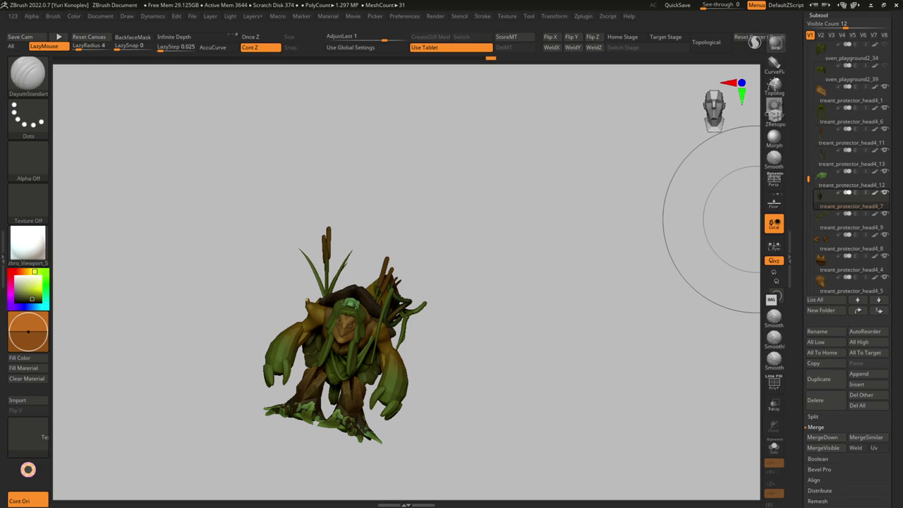
mouse_move(571, 377)
left_mouse_down()
mouse_move(398, 372)
mouse_move(403, 343)
mouse_move(374, 252)
left_mouse_up()
left_click(399, 346, "alt")
scroll(393, 351, "up", 5)
Step: Change from the SnakeHook brush to the Move brush at a left three-quarter view
key("b")
key("s")
key("h")
mouse_move(484, 303)
left_mouse_down()
mouse_move(484, 316)
mouse_move(541, 350)
mouse_move(615, 338)
left_mouse_up()
key("b")
key("m")
key("v")
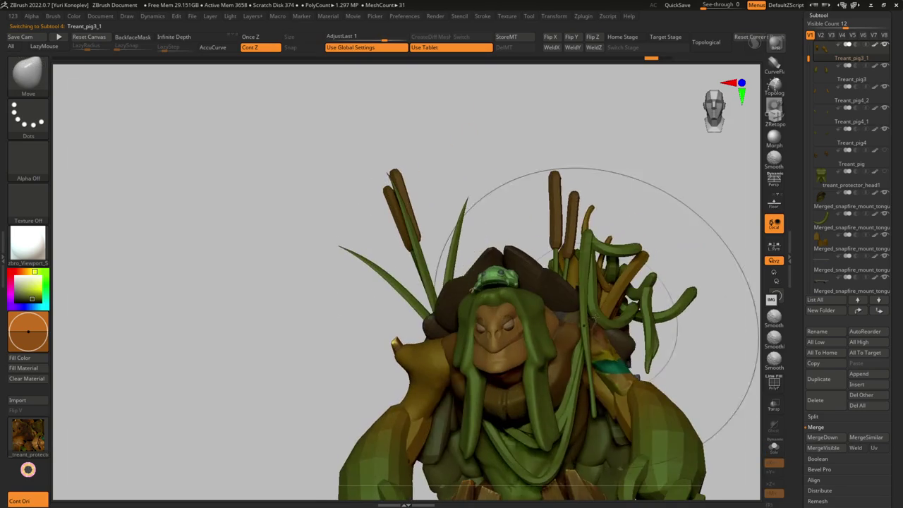
Step: Move the treant_protector_head4_9 subtool to the end of the subtool list
left_click(597, 314, "alt")
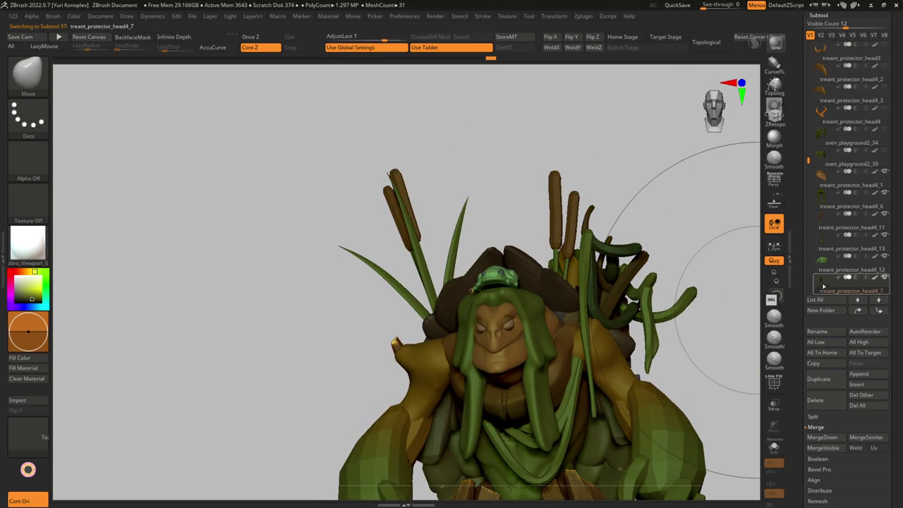
left_click(621, 254, "alt")
left_click_drag(706, 318, 633, 323)
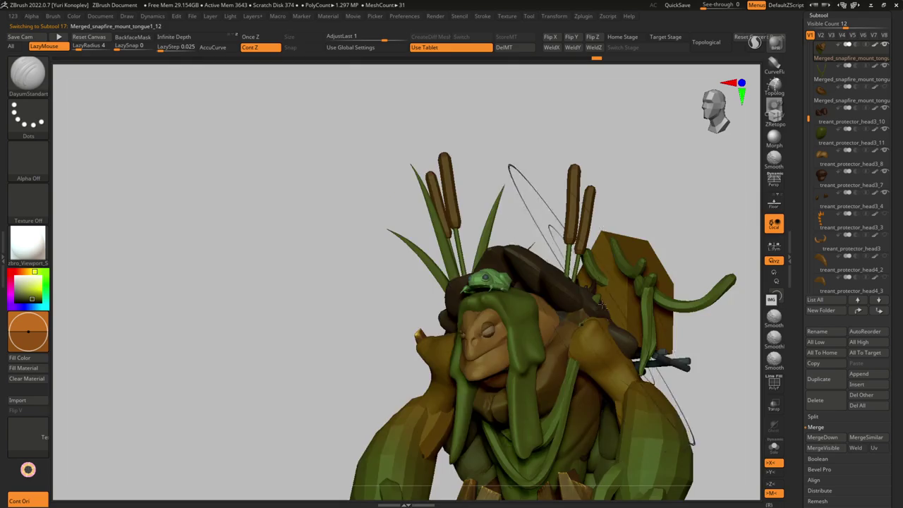
left_click(634, 323, "alt")
left_click(879, 311)
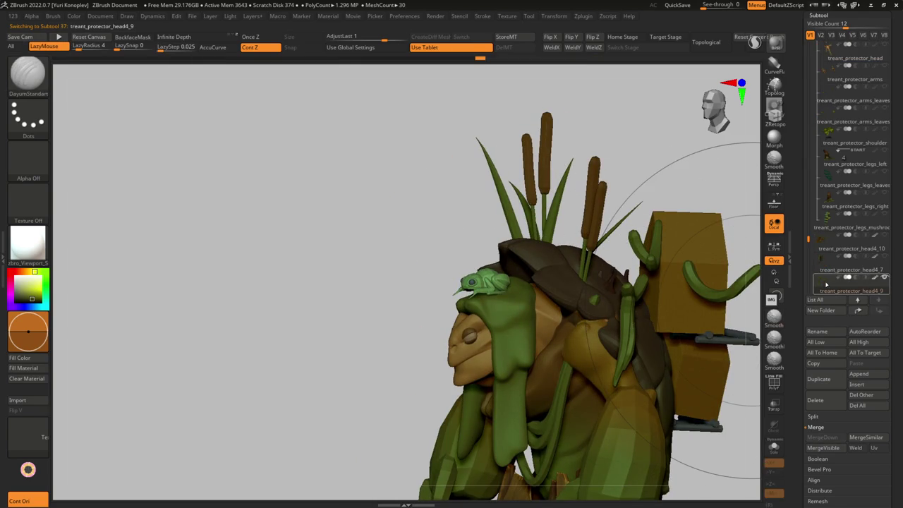
Step: Check Treant_pig3_1 and Treant_pig2 solo, then show all subtools again
mouse_move(557, 355)
left_mouse_down()
mouse_move(621, 353)
mouse_move(587, 304)
mouse_move(621, 338)
mouse_move(452, 283)
mouse_move(566, 302)
left_mouse_up()
left_click(587, 304, "alt")
left_click(590, 321, "alt")
key("ctrl+shift+alt+s")
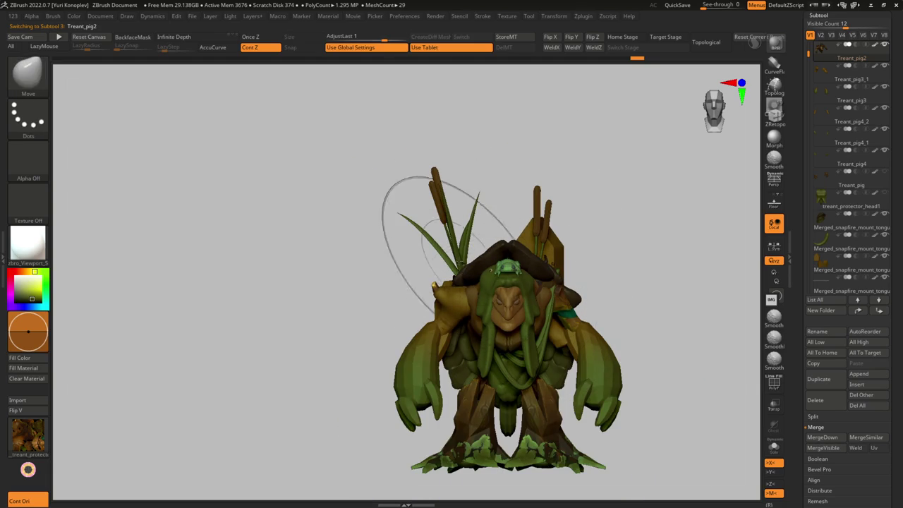
Step: Compare the head4_11 and head4_13 cattail subtools and make head4_13 active for Transpose
left_click(500, 205, "alt")
left_click_drag(557, 127, 553, 190)
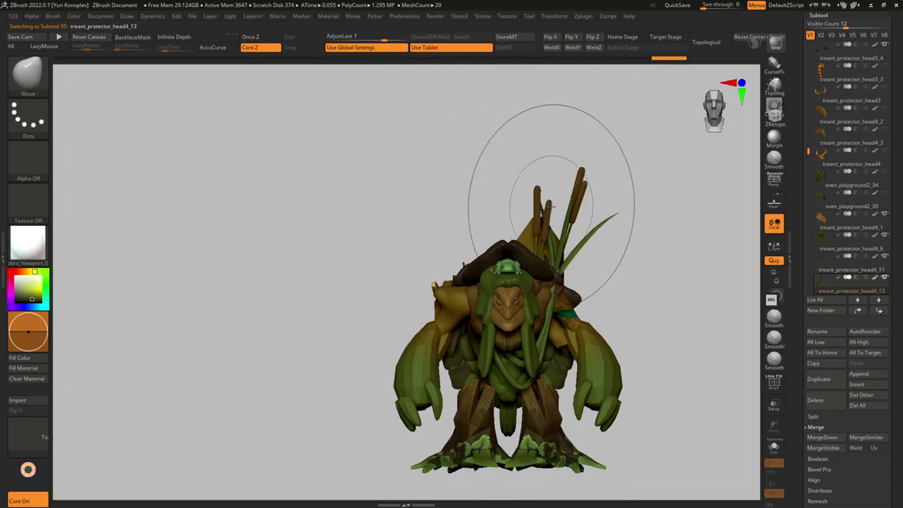
scroll(544, 258, "up", 3)
left_click(648, 205, "alt")
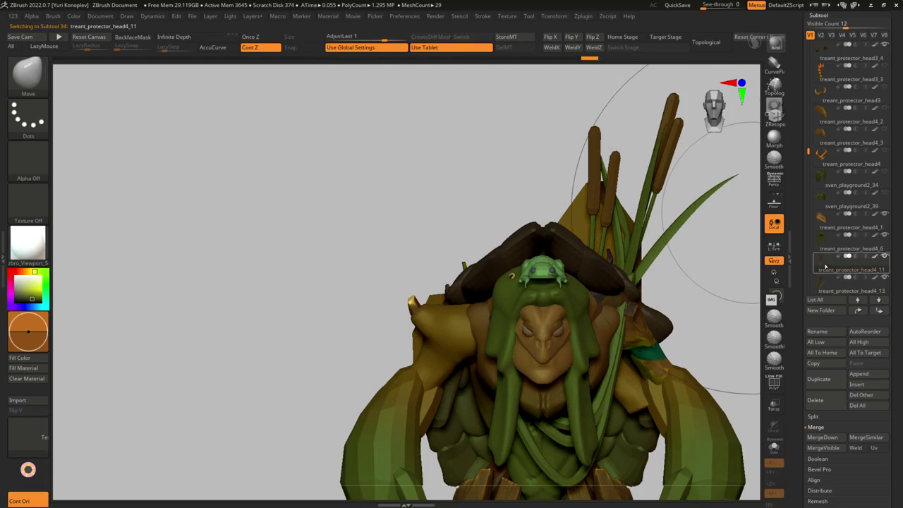
mouse_move(670, 186)
left_mouse_down()
mouse_move(570, 263)
mouse_move(636, 311)
mouse_move(673, 307)
left_mouse_up()
left_click(571, 263, "alt")
key("w")
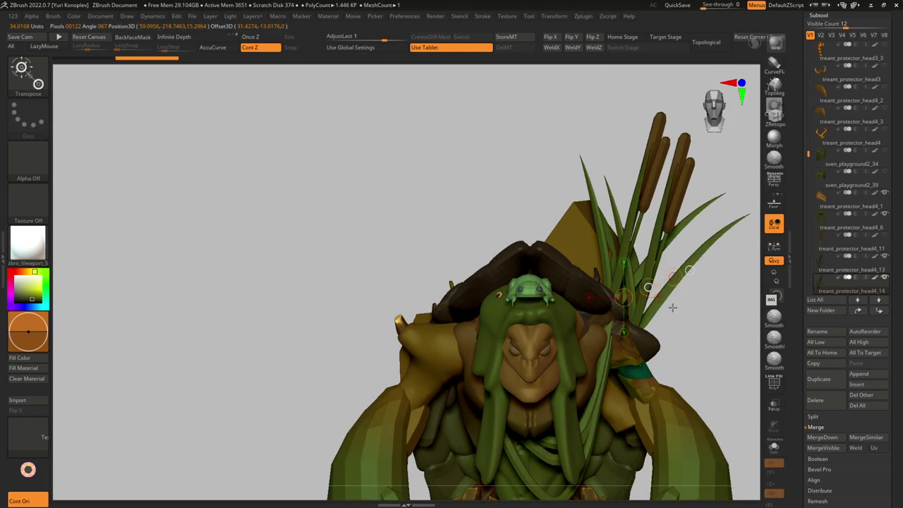
Step: Scale down the duplicated cattail cluster and check its placement beside the original from several angles
left_click_drag(674, 276, 673, 277)
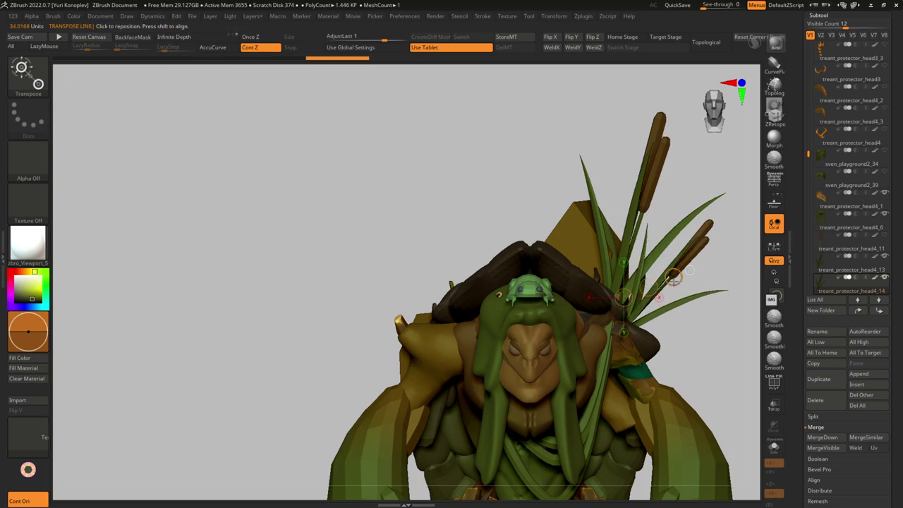
left_click_drag(282, 282, 183, 282)
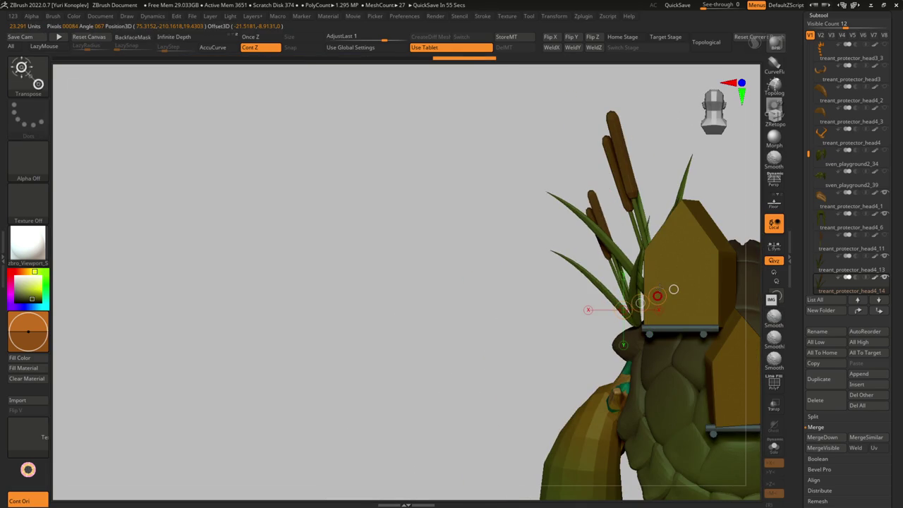
left_click(645, 266, "alt")
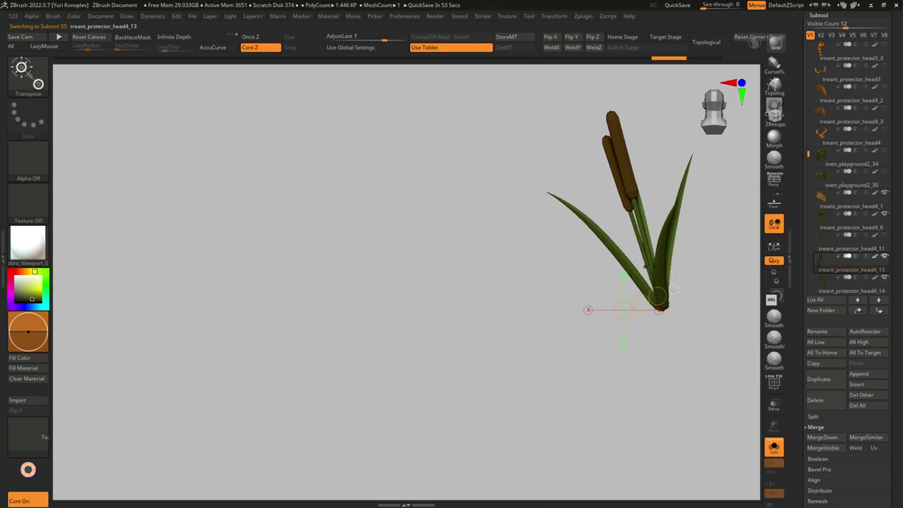
mouse_move(700, 302)
left_mouse_down()
mouse_move(533, 275)
mouse_move(592, 254)
mouse_move(546, 230)
mouse_move(536, 304)
mouse_move(458, 304)
left_mouse_up()
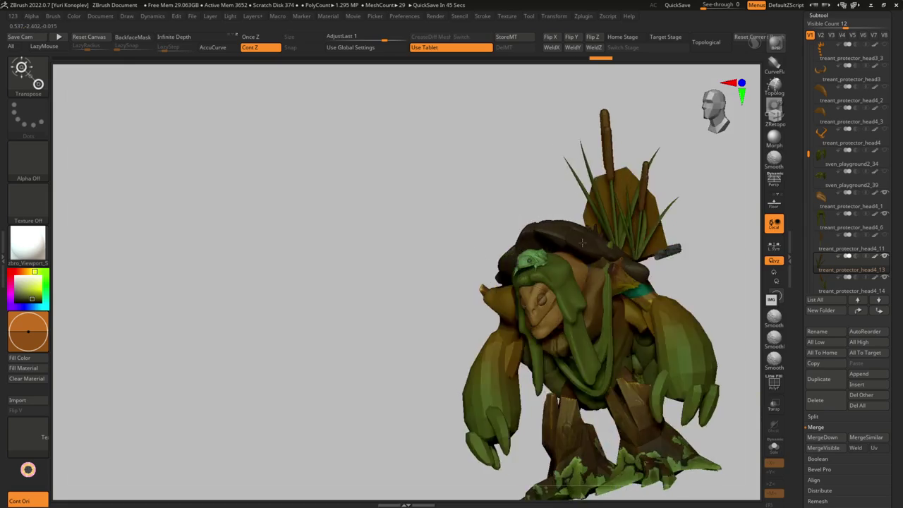
mouse_move(559, 251)
left_mouse_down()
mouse_move(600, 251)
mouse_move(627, 265)
left_mouse_up()
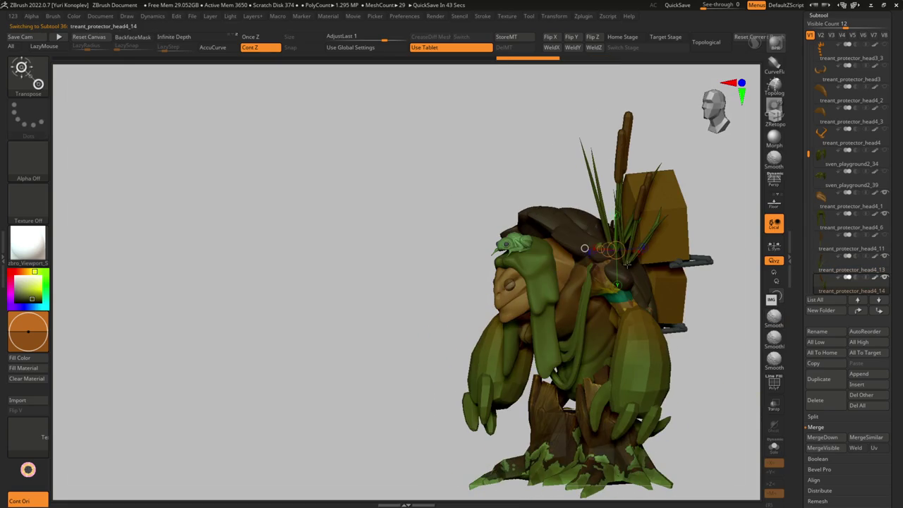
left_click_drag(725, 270, 635, 283)
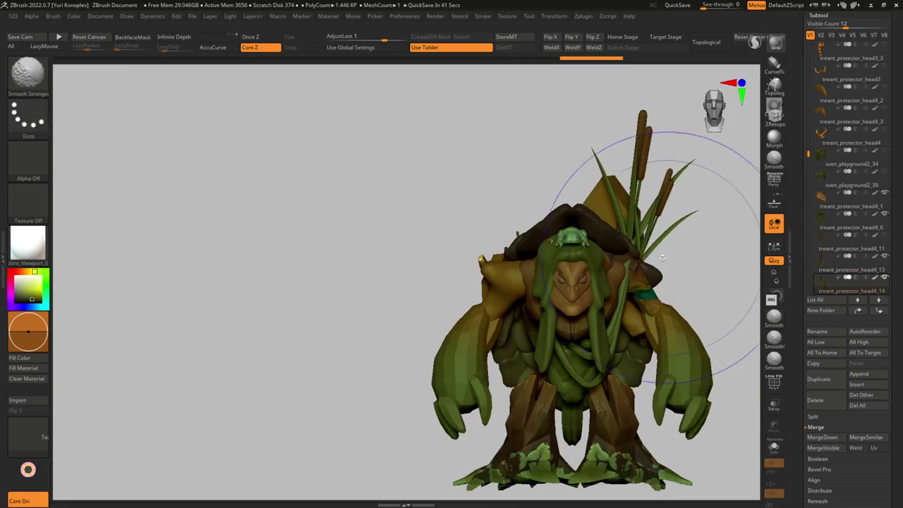
left_click_drag(608, 310, 618, 275)
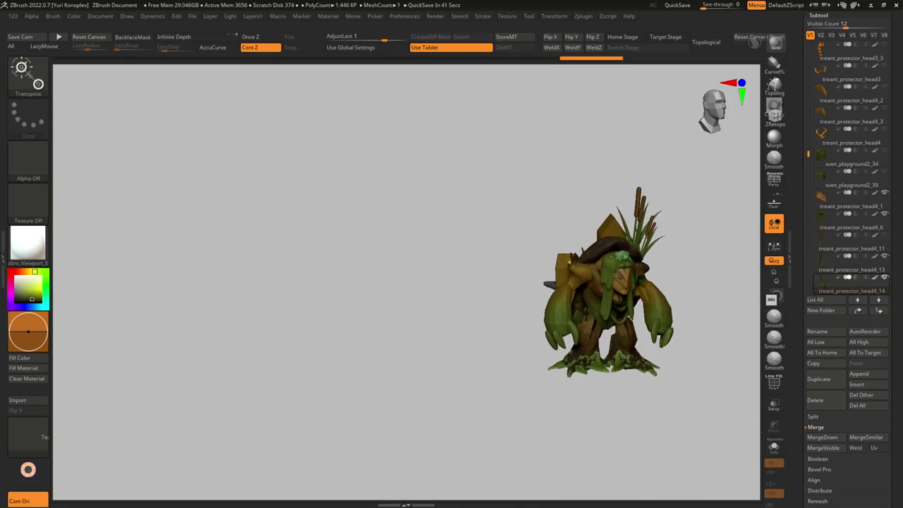
mouse_move(616, 243)
left_mouse_down()
mouse_move(543, 361)
mouse_move(484, 346)
mouse_move(445, 386)
mouse_move(492, 384)
mouse_move(514, 318)
mouse_move(488, 322)
mouse_move(515, 342)
mouse_move(567, 300)
left_mouse_up()
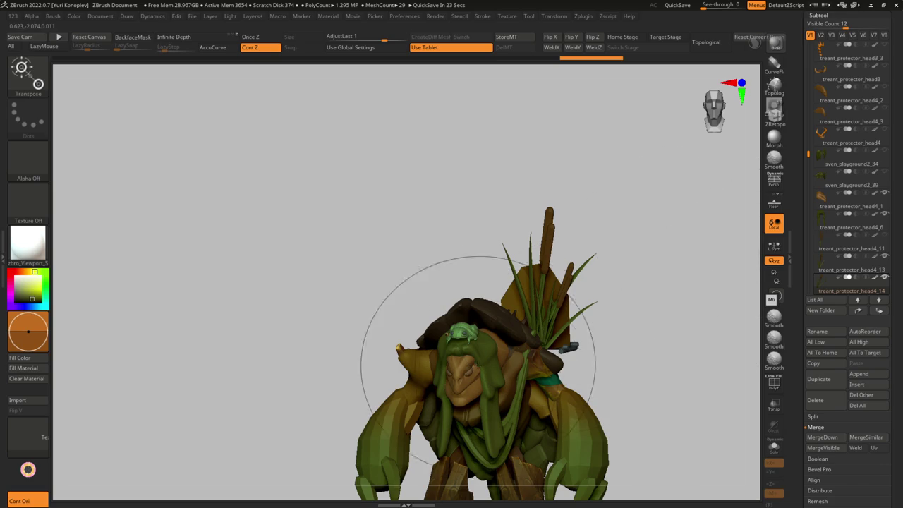
Step: Frame the treant, select Treant_pig3_1 and orbit to a rear three-quarter view
key("f")
key("q")
left_click(524, 287, "alt")
left_click_drag(635, 318, 523, 287)
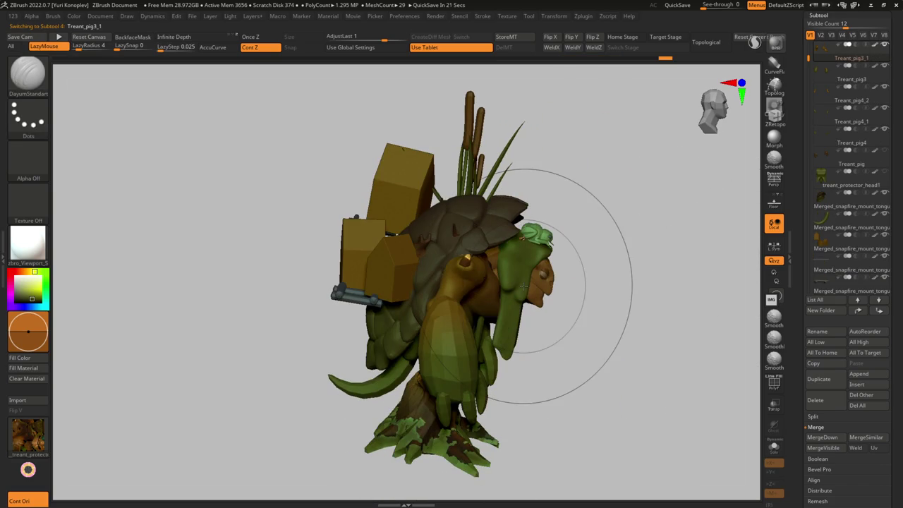
mouse_move(474, 255)
left_mouse_down()
mouse_move(447, 256)
mouse_move(465, 275)
mouse_move(470, 321)
mouse_move(440, 290)
mouse_move(576, 58)
left_mouse_up()
key("b")
key("b")
key("d")
key("s")
Step: Solo the Treant_pig3_1 shoulder piece and pull a horn upward with SnakeHook
left_click(470, 325, "alt")
left_click(439, 290, "alt")
left_click_drag(665, 58, 608, 58)
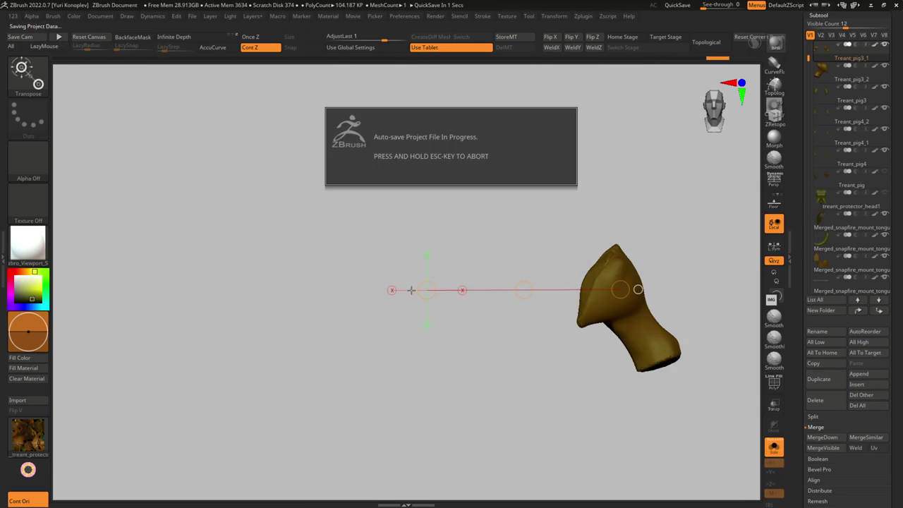
key("b")
key("s")
key("h")
left_click_drag(385, 262, 362, 149)
Step: Refine the horn with the Move brush, checking it from the left side and front
key("b")
key("m")
key("v")
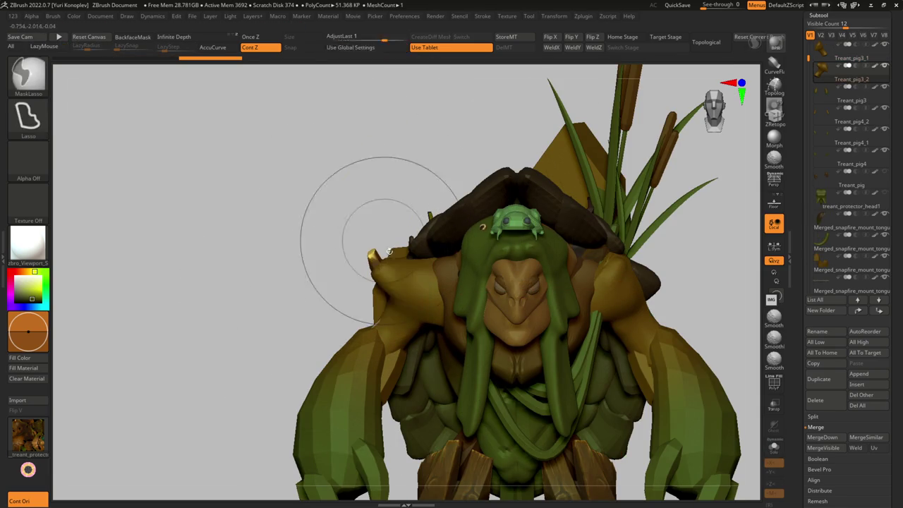
key("s")
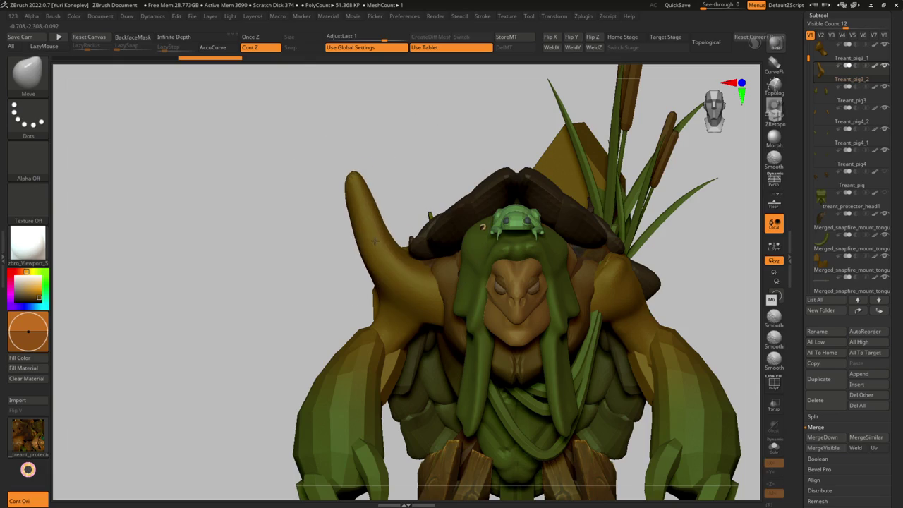
mouse_move(317, 192)
left_mouse_down()
mouse_move(357, 231)
mouse_move(351, 241)
mouse_move(384, 202)
mouse_move(323, 157)
left_mouse_up()
key("b")
key("m")
key("v")
left_click_drag(314, 194, 296, 176)
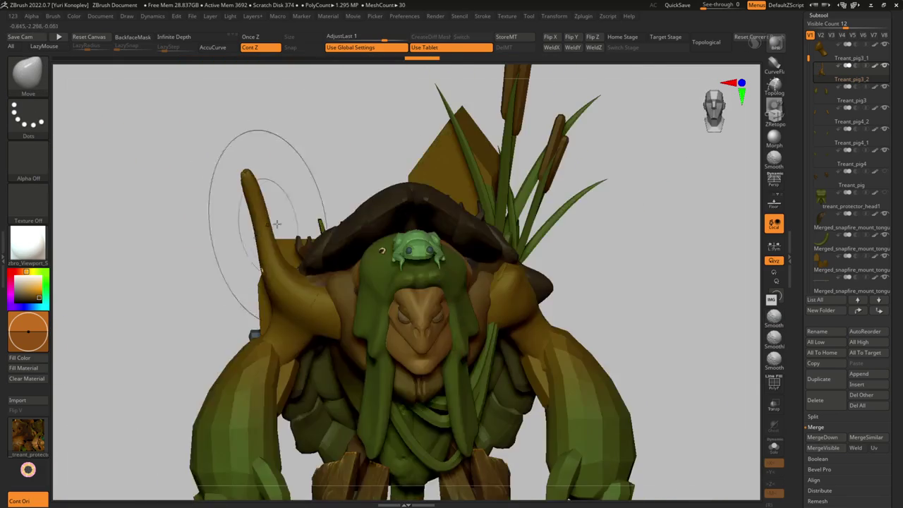
key("n")
left_click(463, 457)
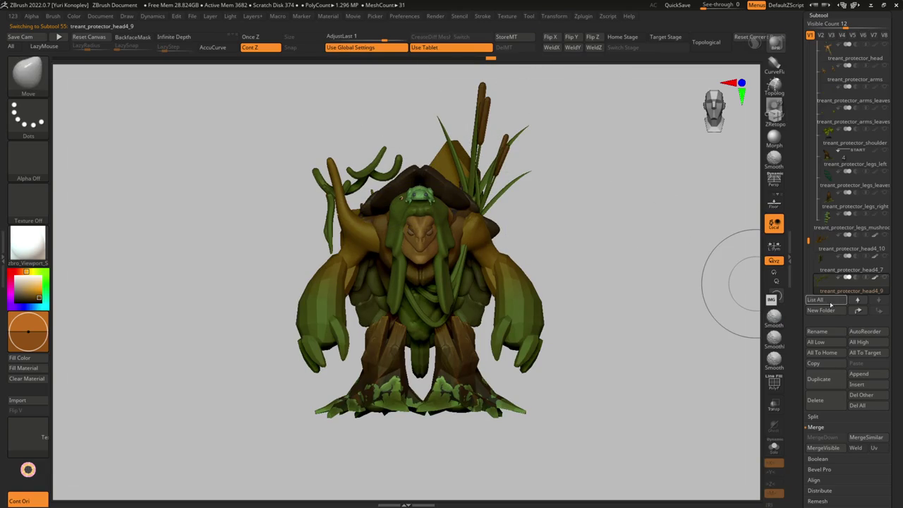
Step: Select the treant_protector_head4_10 antler piece and rotate it more upright with Transpose
left_click(817, 268)
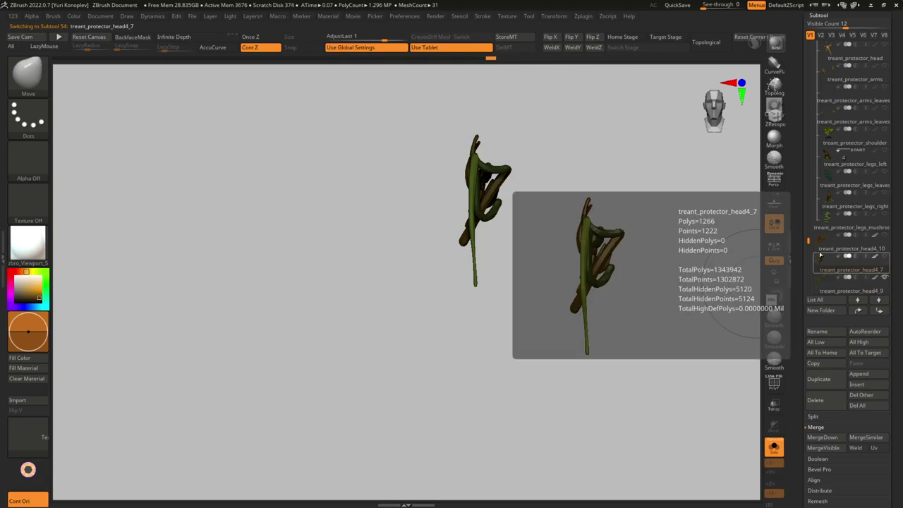
left_click(822, 243)
key("w")
left_click_drag(549, 204, 494, 232)
left_click_drag(275, 162, 394, 219, "shift")
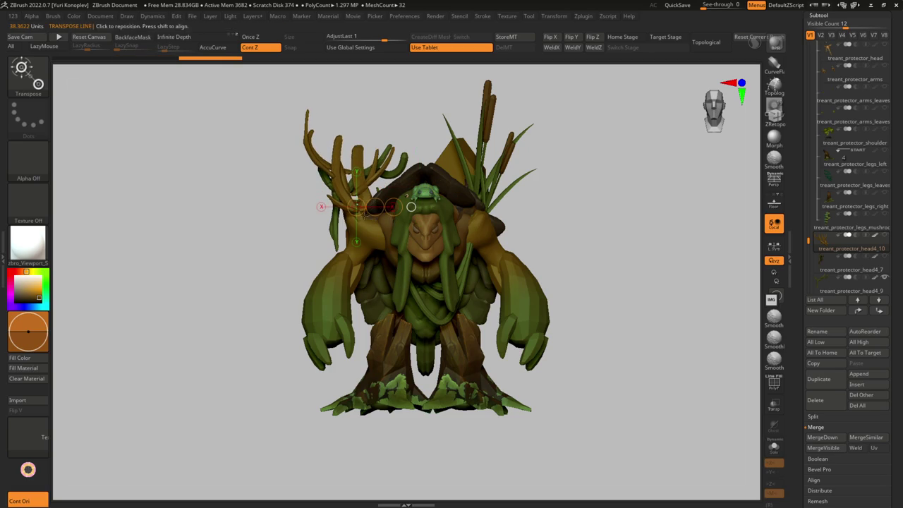
mouse_move(365, 103)
left_mouse_down()
mouse_move(471, 167)
mouse_move(433, 264)
left_mouse_up()
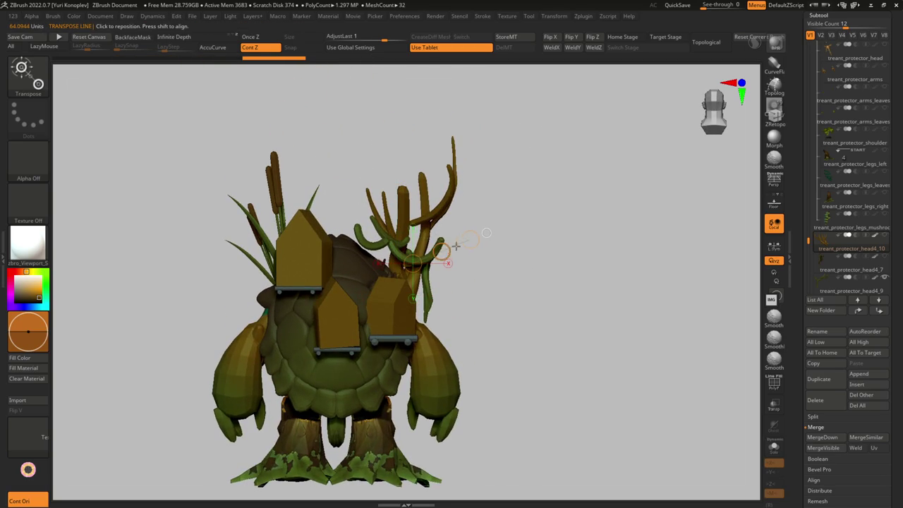
left_click_drag(470, 240, 473, 246)
Step: Check the rotated antler from side, front and back views
left_click_drag(310, 272, 393, 272)
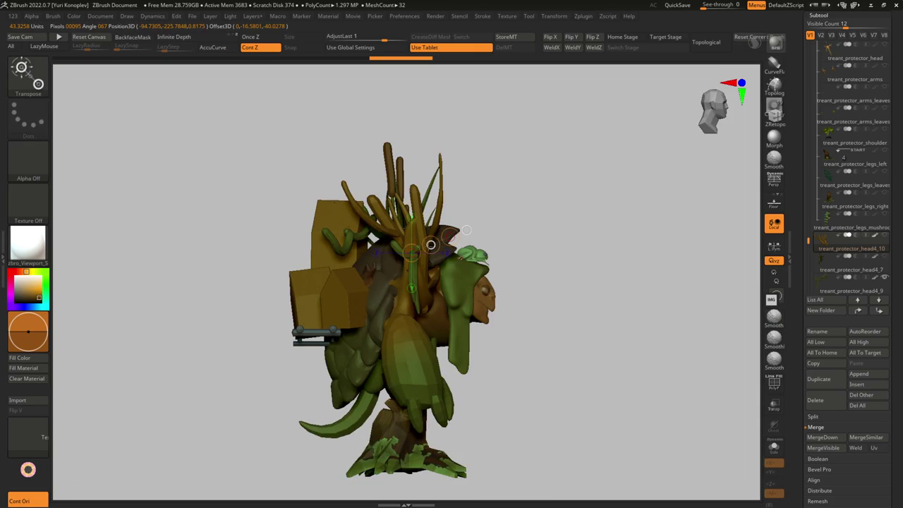
left_click_drag(425, 247, 376, 256)
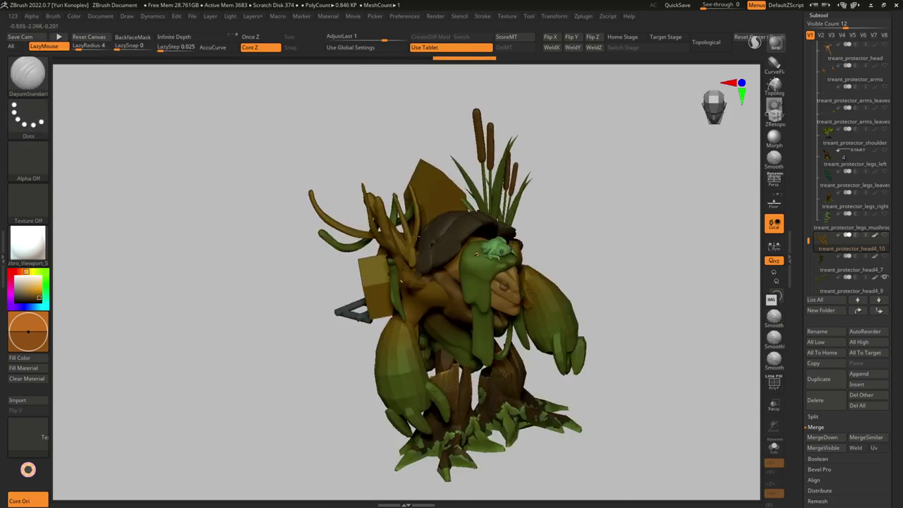
mouse_move(376, 255)
right_mouse_down("ctrl")
mouse_move(362, 297)
mouse_move(367, 265)
right_mouse_up("ctrl")
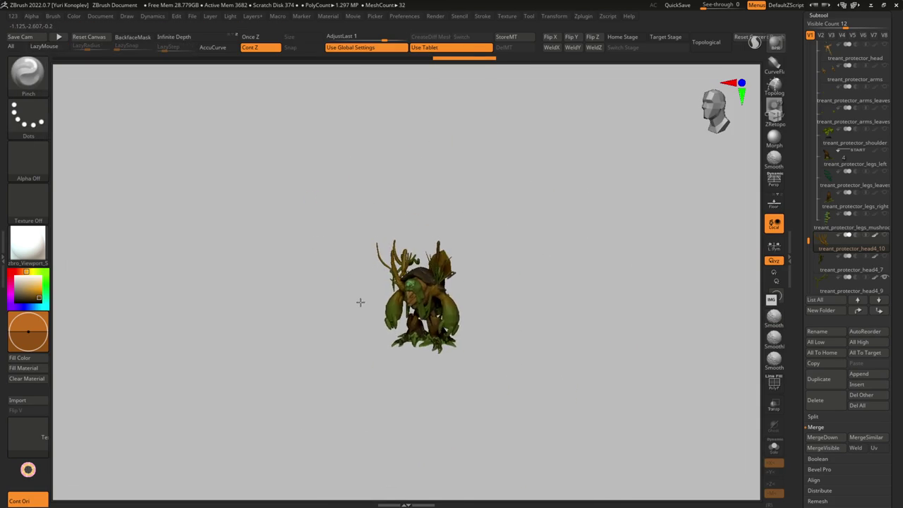
key("b")
key("d")
key("s")
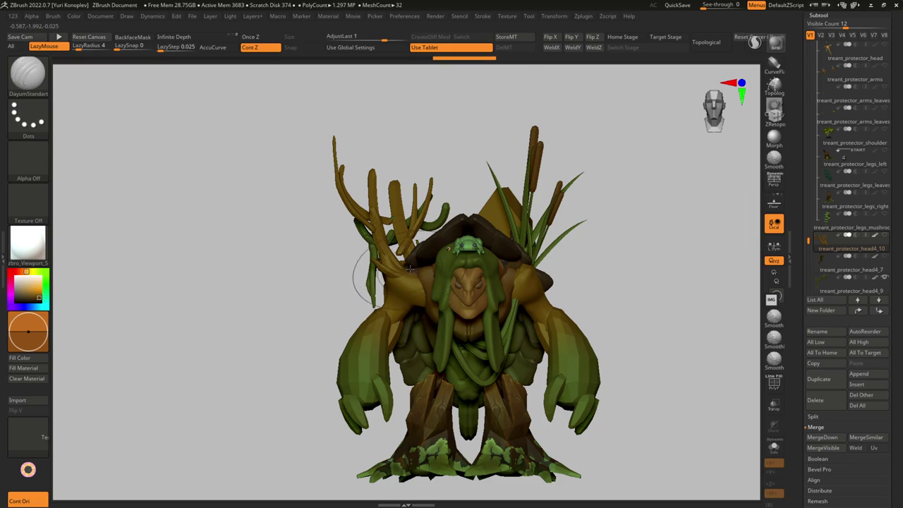
mouse_move(409, 269)
right_mouse_down()
mouse_move(478, 272)
mouse_move(383, 309)
mouse_move(381, 282)
mouse_move(368, 279)
mouse_move(358, 326)
mouse_move(371, 240)
right_mouse_up()
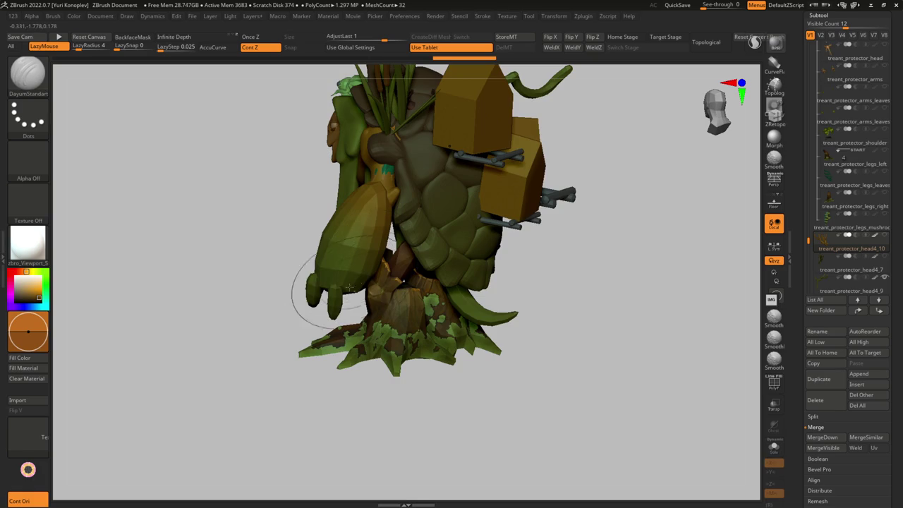
mouse_move(348, 287)
right_mouse_down("ctrl")
mouse_move(368, 270)
mouse_move(268, 296)
mouse_move(306, 302)
mouse_move(368, 271)
right_mouse_up("ctrl")
Step: Inspect the Treant_pig4 and Treant_pig4_1 backpack subtools from several angles
left_click(351, 285, "alt")
left_click_drag(392, 258, 348, 273)
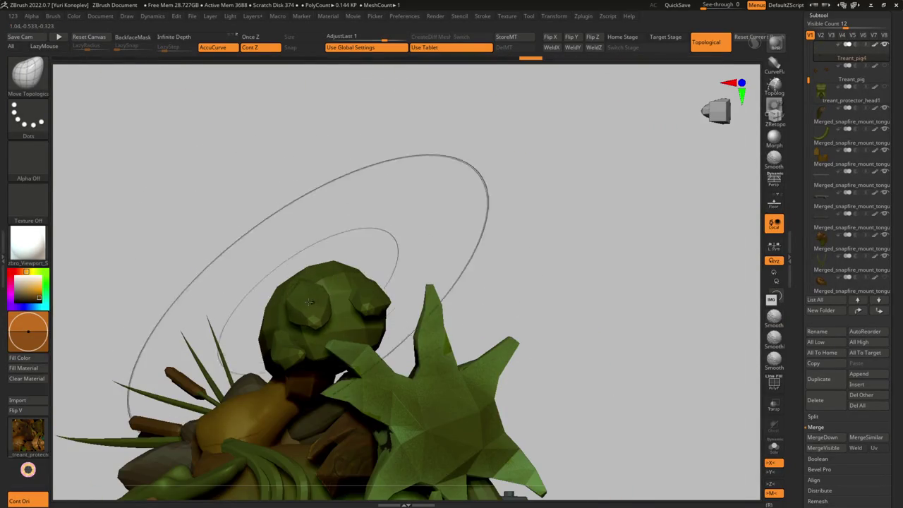
mouse_move(309, 302)
left_mouse_down()
mouse_move(324, 300)
mouse_move(306, 345)
mouse_move(302, 329)
mouse_move(248, 342)
mouse_move(299, 292)
mouse_move(325, 333)
mouse_move(304, 303)
mouse_move(302, 282)
mouse_move(322, 252)
mouse_move(283, 335)
mouse_move(349, 331)
left_mouse_up()
left_click(305, 345, "alt")
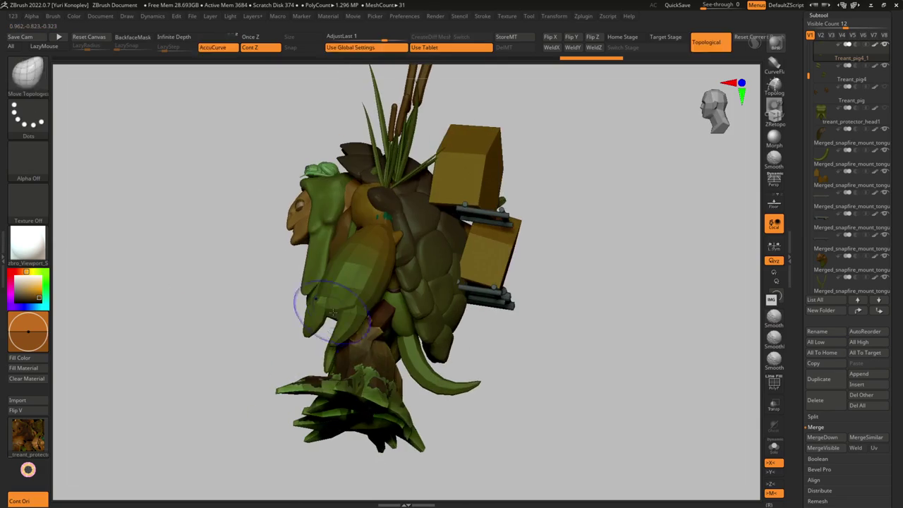
left_click(346, 321, "alt")
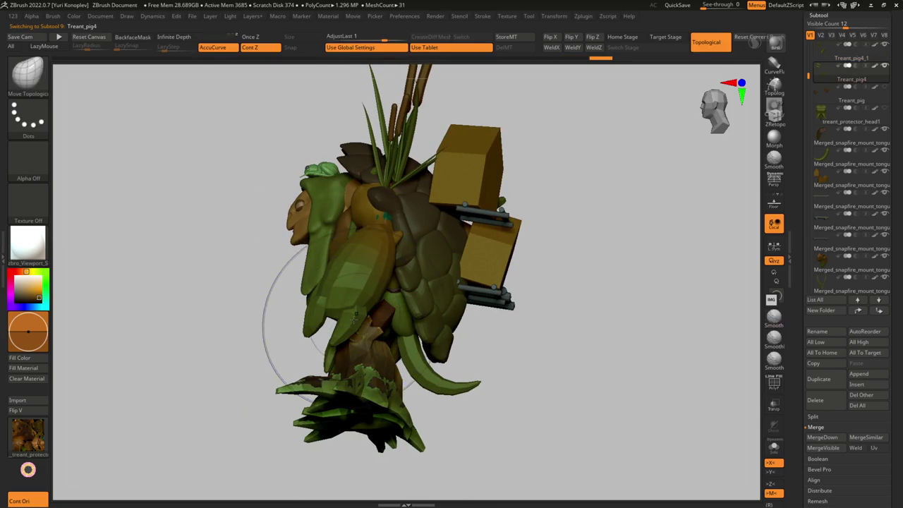
mouse_move(346, 321)
left_mouse_down()
mouse_move(341, 334)
mouse_move(396, 374)
mouse_move(342, 323)
mouse_move(360, 294)
mouse_move(374, 303)
mouse_move(317, 303)
mouse_move(283, 374)
mouse_move(290, 350)
mouse_move(233, 331)
mouse_move(268, 353)
mouse_move(328, 298)
mouse_move(335, 279)
mouse_move(282, 272)
mouse_move(369, 286)
mouse_move(296, 329)
mouse_move(315, 302)
mouse_move(329, 327)
mouse_move(286, 332)
mouse_move(323, 336)
mouse_move(329, 295)
mouse_move(328, 336)
left_mouse_up()
Step: Frame the back, select Merged_snapfire_mount_tongue1_11 and load the CurveTubeSnap brush
key("f")
mouse_move(317, 213)
left_mouse_down()
mouse_move(280, 269)
mouse_move(333, 276)
mouse_move(363, 299)
mouse_move(399, 302)
mouse_move(391, 296)
mouse_move(417, 318)
mouse_move(450, 317)
mouse_move(400, 316)
mouse_move(438, 308)
mouse_move(448, 318)
mouse_move(447, 300)
mouse_move(435, 333)
mouse_move(431, 311)
left_mouse_up()
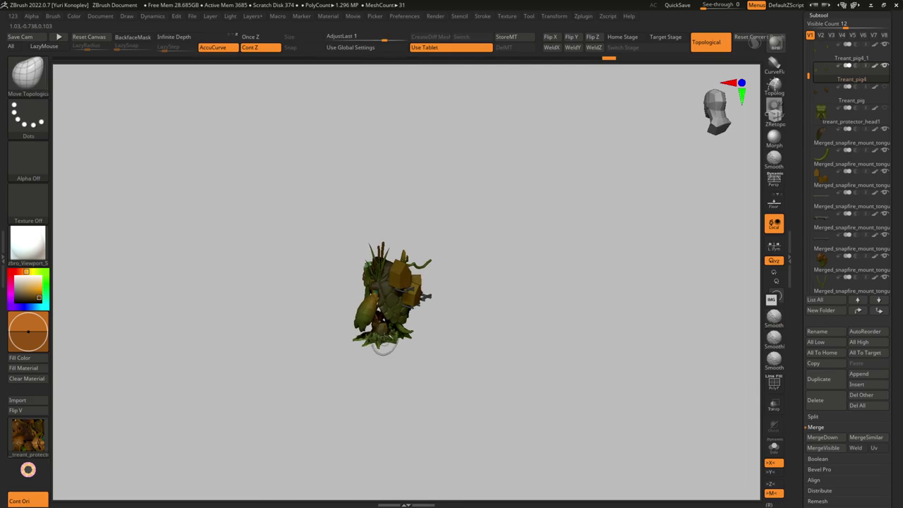
mouse_move(409, 279)
left_mouse_down("alt")
mouse_move(377, 348)
mouse_move(423, 272)
mouse_move(394, 289)
mouse_move(363, 261)
mouse_move(360, 335)
mouse_move(368, 267)
left_mouse_up("alt")
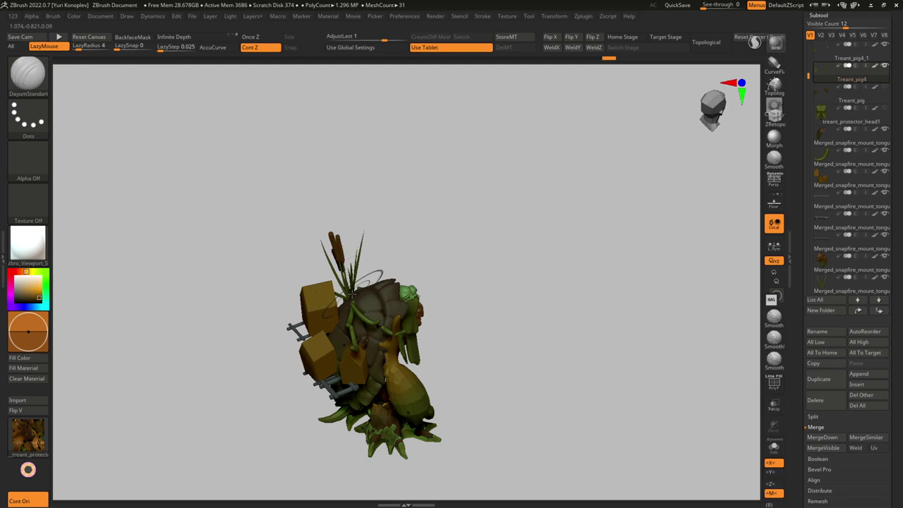
mouse_move(360, 286)
left_mouse_down()
mouse_move(353, 303)
mouse_move(349, 262)
mouse_move(367, 313)
mouse_move(365, 409)
mouse_move(363, 278)
mouse_move(322, 320)
left_mouse_up()
left_click(366, 409, "alt")
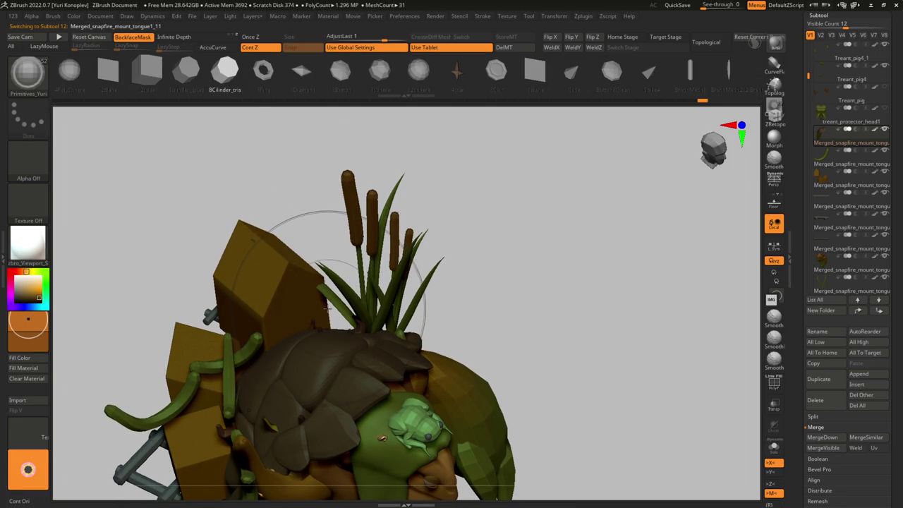
left_click_drag(326, 311, 394, 288, "alt")
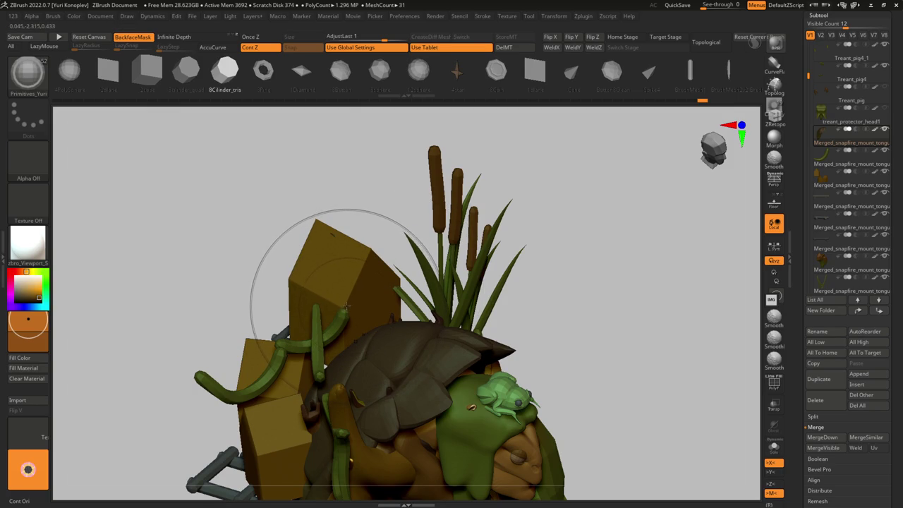
left_click_drag(362, 335, 301, 156)
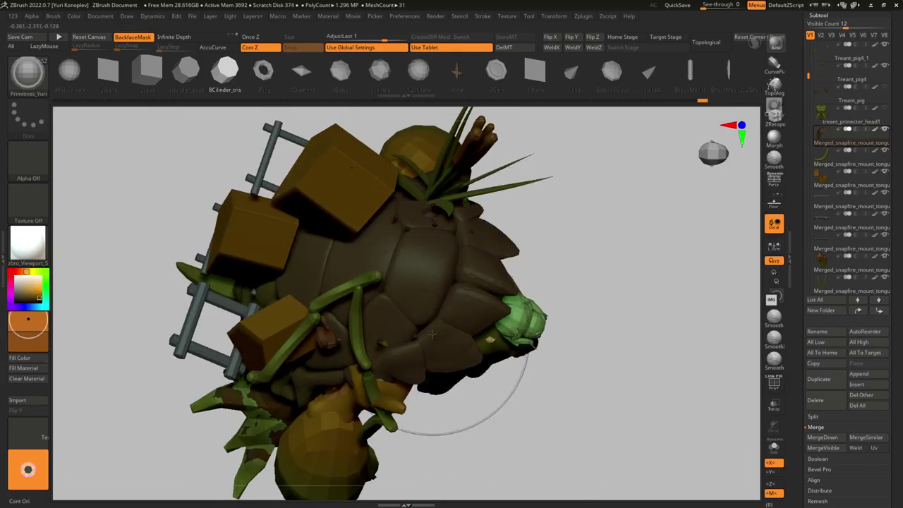
left_click(408, 82)
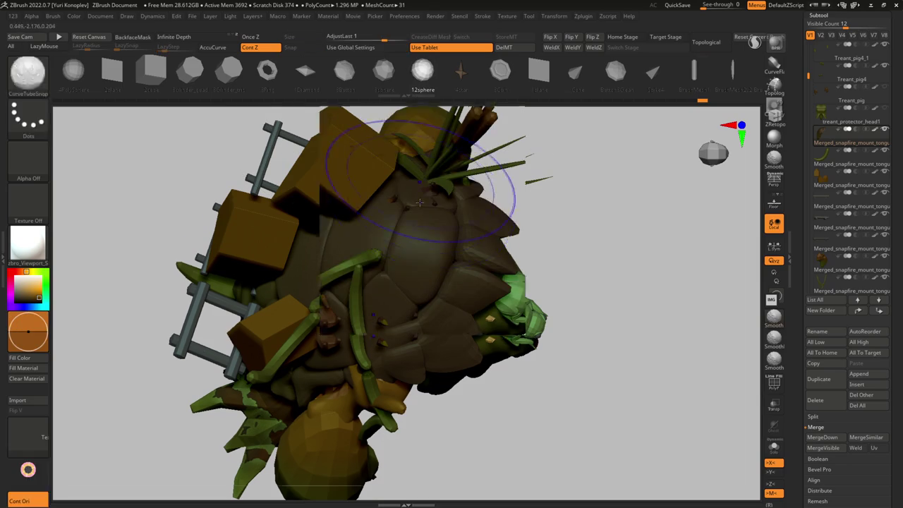
Step: Draw a first stalk curve rising from the shell, then undo it
mouse_move(504, 202)
left_mouse_down()
mouse_move(434, 209)
mouse_move(394, 277)
left_mouse_up()
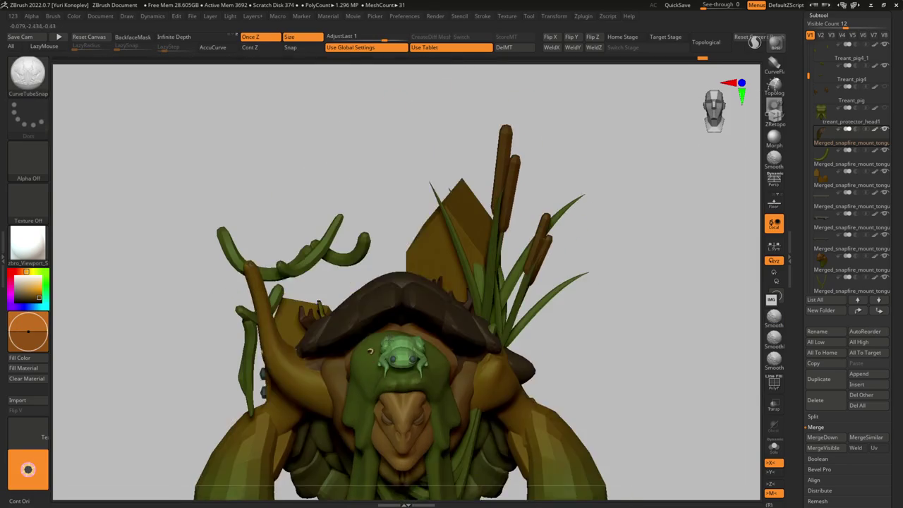
mouse_move(374, 97)
left_mouse_down()
mouse_move(389, 289)
mouse_move(423, 341)
left_mouse_up()
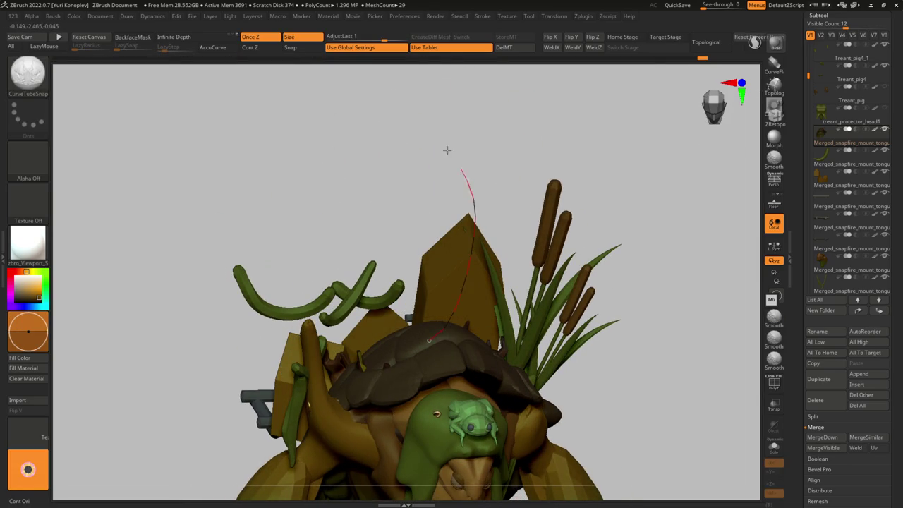
key("ctrl+z")
key("s")
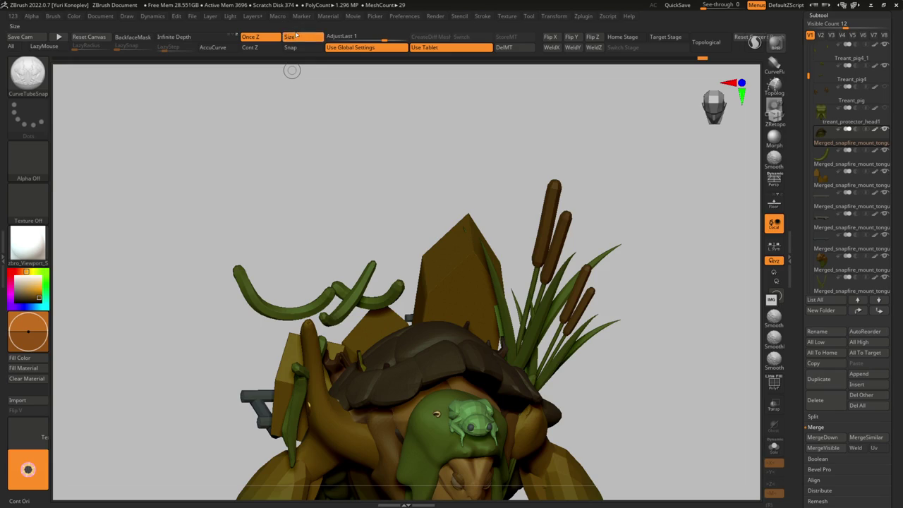
left_click_drag(431, 318, 463, 220)
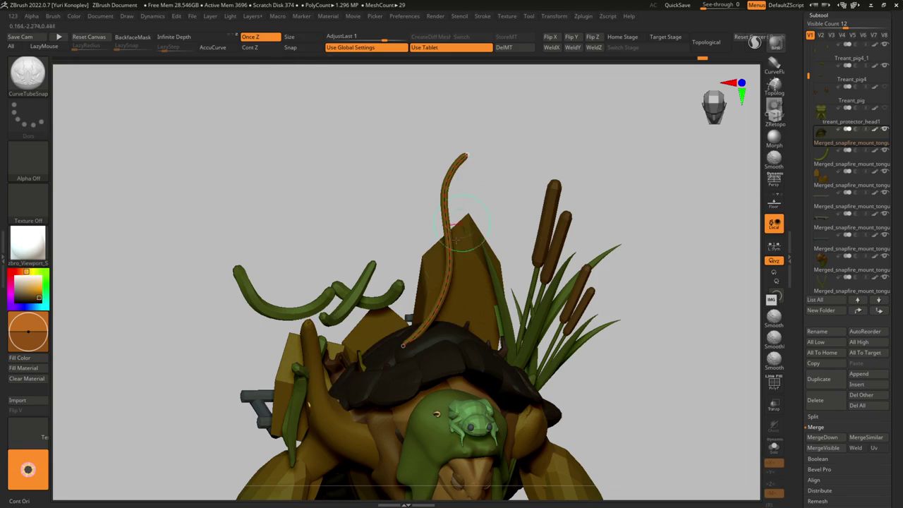
right_click_drag(457, 306, 393, 308)
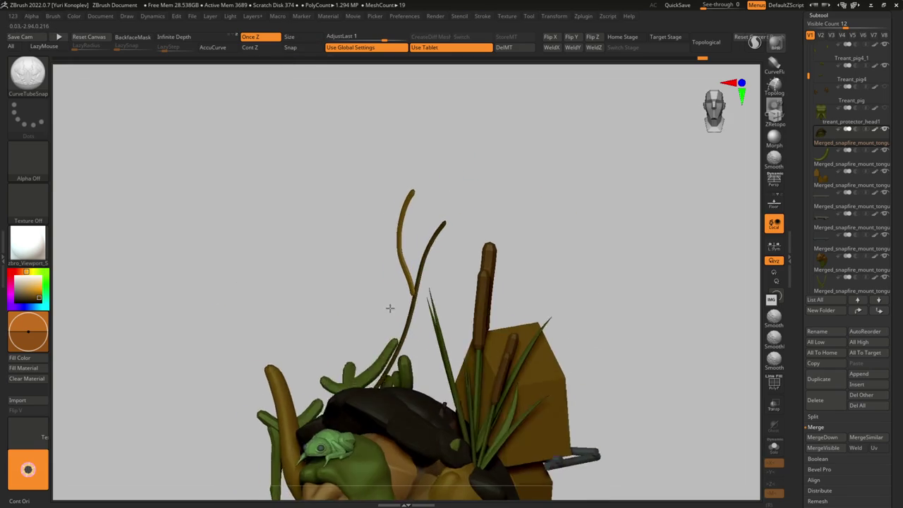
key("ctrl+z")
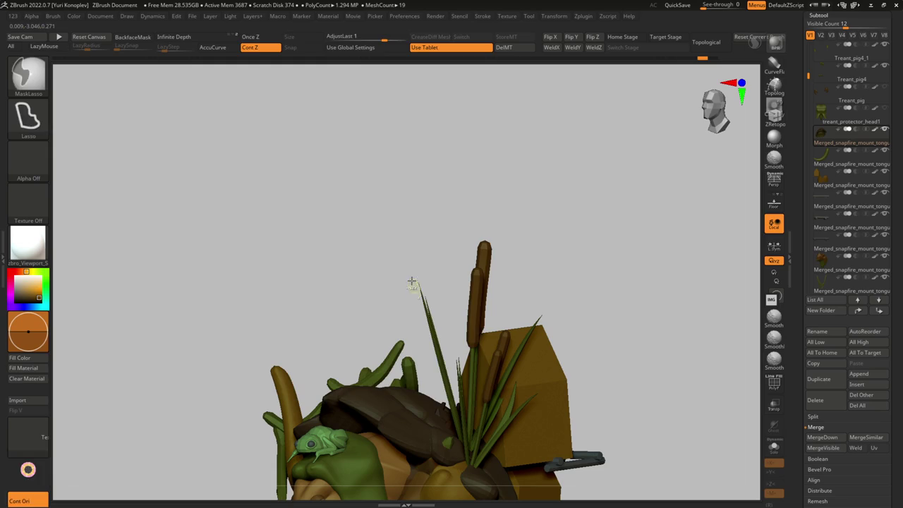
Step: Redraw the stalk rising from the treant's back and orbit around it
key("space")
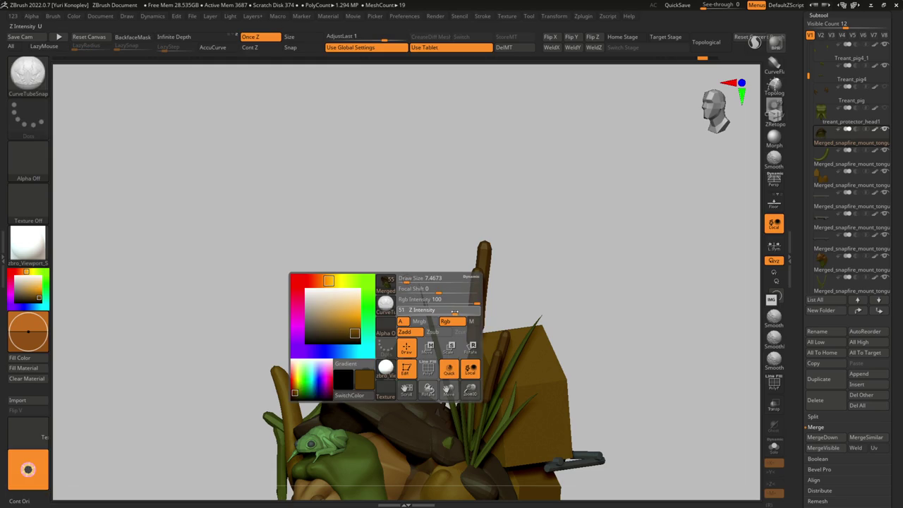
right_click_drag(352, 386, 395, 388)
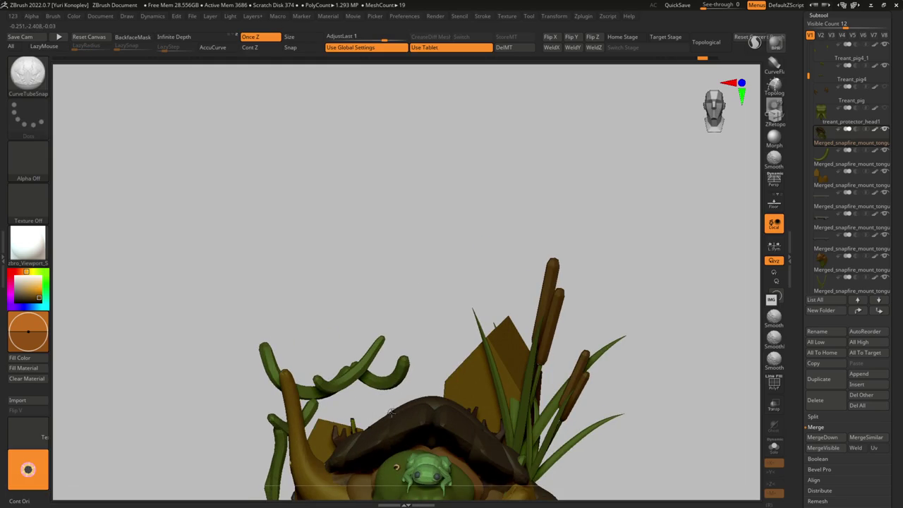
right_click_drag(449, 216, 472, 233)
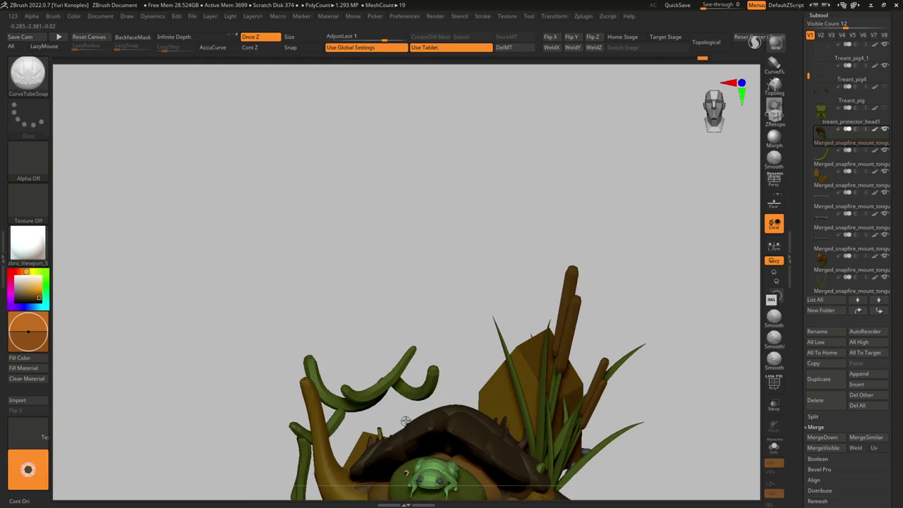
right_click_drag(469, 419, 464, 281)
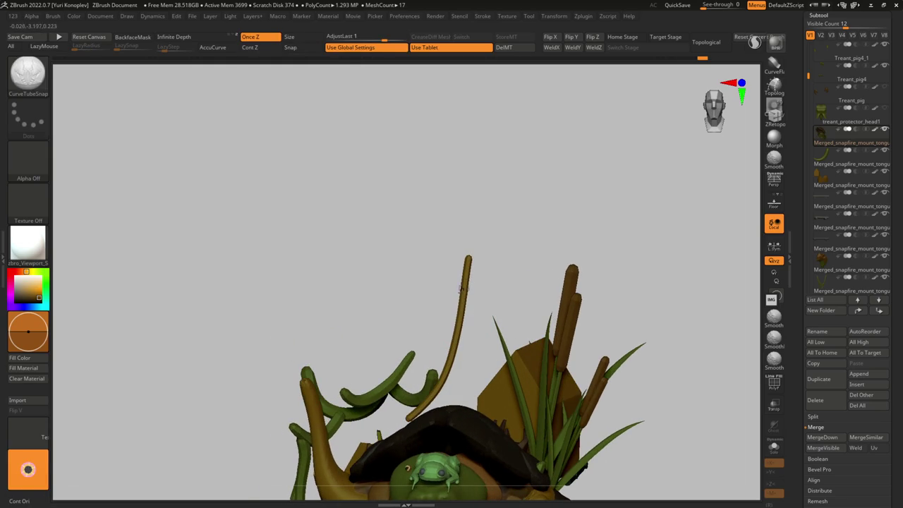
right_click_drag(457, 335, 464, 247)
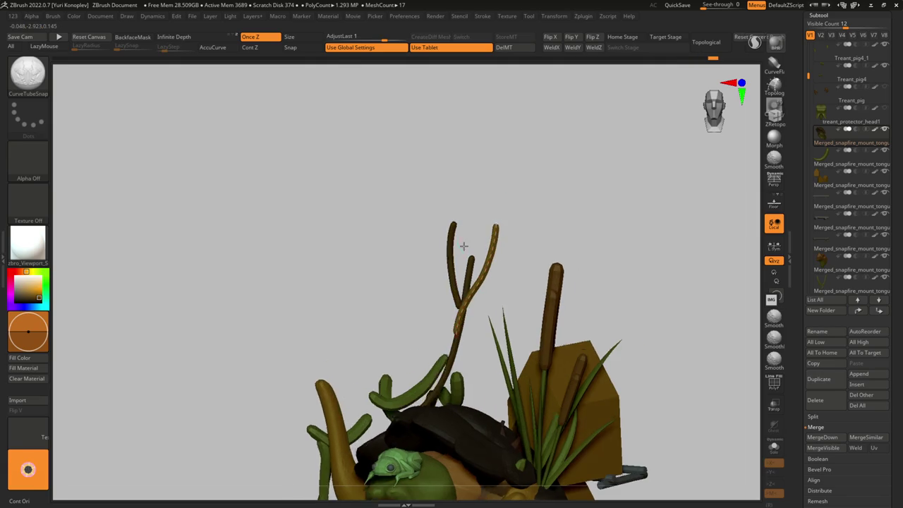
mouse_move(435, 343)
right_mouse_down()
mouse_move(467, 340)
mouse_move(504, 264)
mouse_move(464, 325)
right_mouse_up()
Step: Solo the stalk and draw several curved tube branches off its top
key("alt+s")
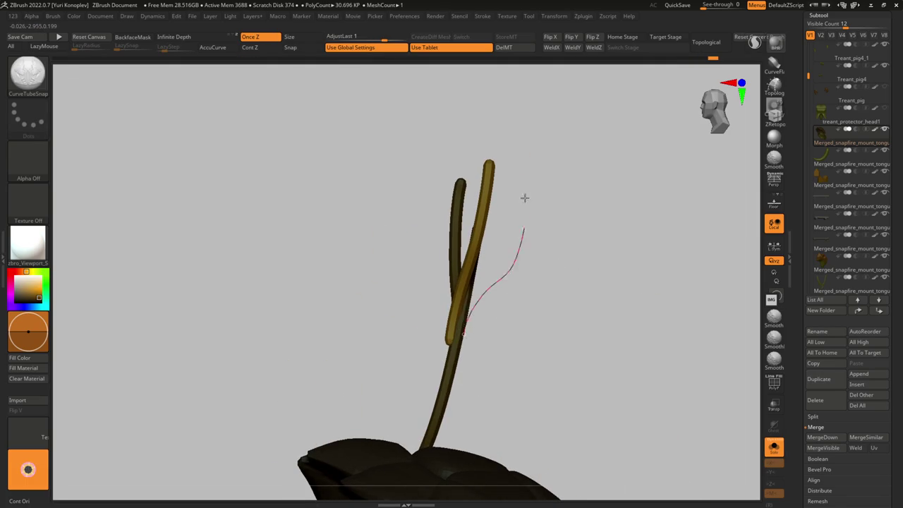
left_click_drag(525, 213, 526, 219)
right_click_drag(527, 220, 467, 284)
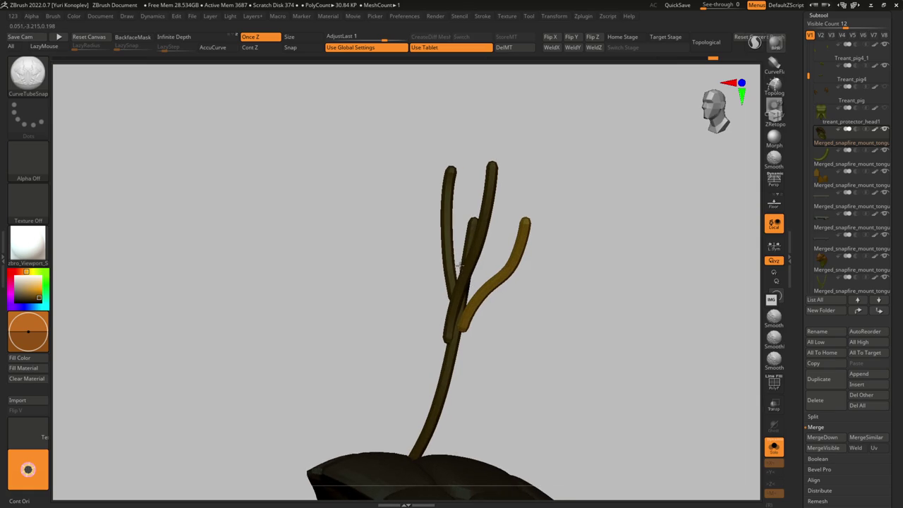
right_click_drag(468, 182, 463, 275)
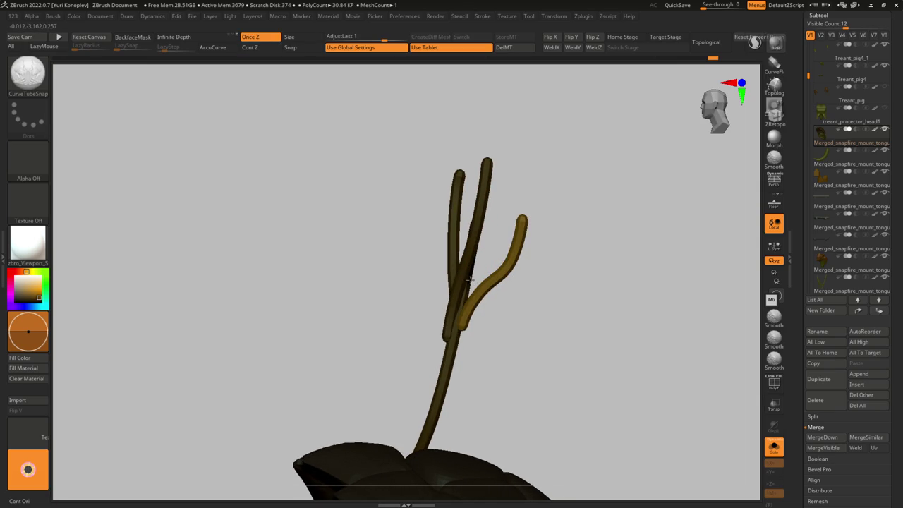
mouse_move(476, 168)
right_mouse_down()
mouse_move(494, 263)
mouse_move(446, 277)
right_mouse_up()
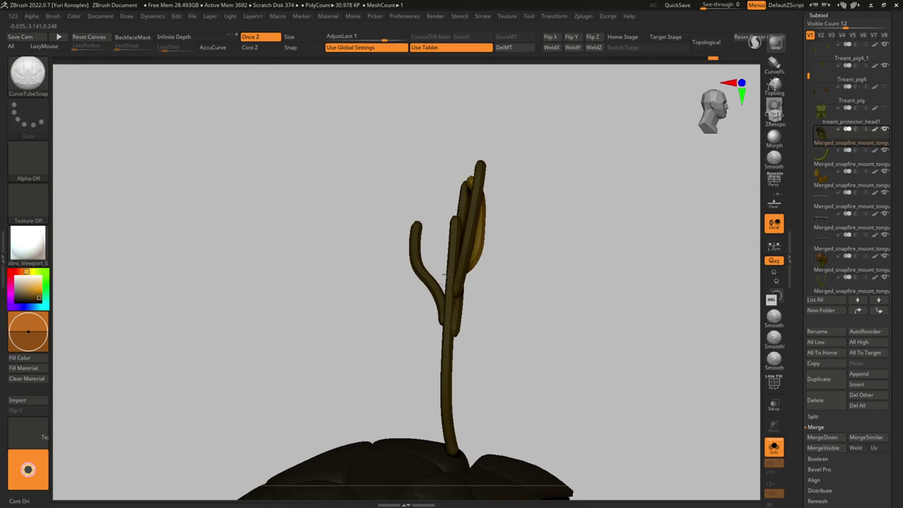
mouse_move(454, 192)
right_mouse_down()
mouse_move(494, 218)
mouse_move(498, 240)
right_mouse_up()
mouse_move(501, 317)
right_mouse_down()
mouse_move(451, 268)
mouse_move(466, 261)
mouse_move(441, 275)
right_mouse_up()
Step: Mask the long stalk and trial-bend its finger branches, undoing the bend
key("w")
left_click(401, 247, "ctrl")
left_click(506, 297, "ctrl")
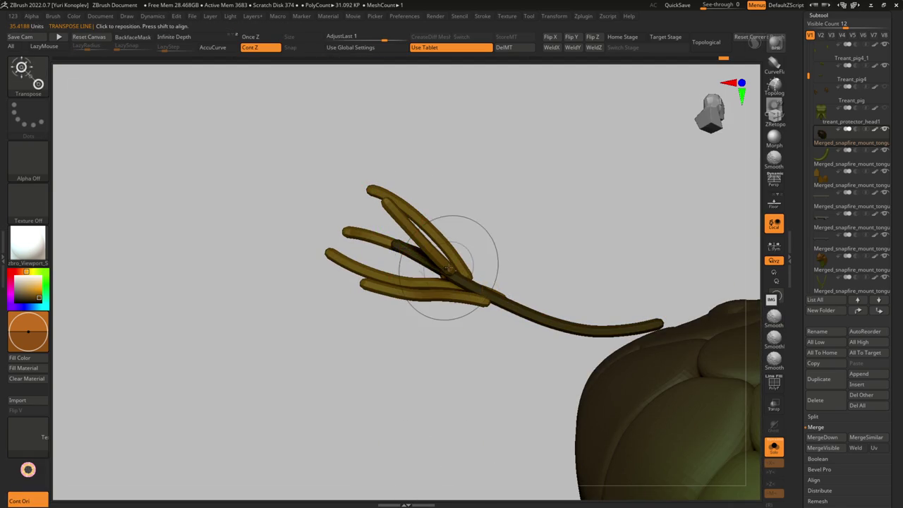
left_click_drag(452, 276, 444, 275)
key("ctrl+z")
key("ctrl+z")
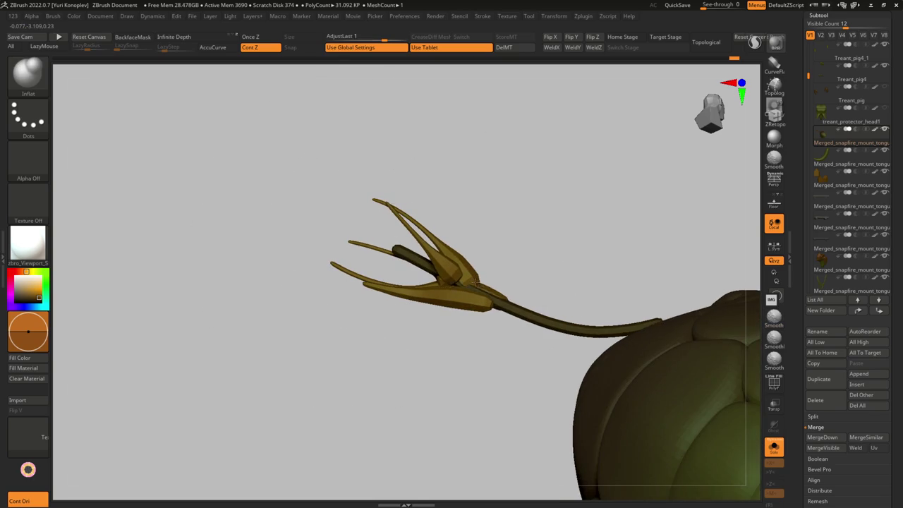
right_click_drag(472, 272, 462, 339)
mouse_move(383, 195)
right_mouse_down()
mouse_move(440, 264)
mouse_move(534, 252)
mouse_move(468, 261)
right_mouse_up()
Step: Switch to the Move Topological brush and orbit over the flower head
key("b")
key("m")
key("t")
right_click_drag(509, 221, 512, 181)
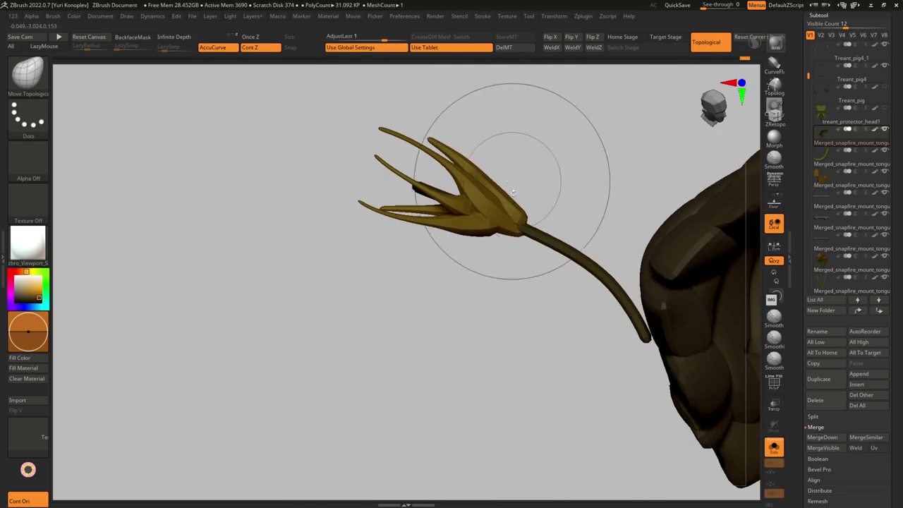
mouse_move(505, 224)
right_mouse_down()
mouse_move(484, 232)
mouse_move(514, 225)
mouse_move(483, 235)
mouse_move(502, 247)
mouse_move(500, 259)
mouse_move(504, 205)
mouse_move(452, 191)
right_mouse_up()
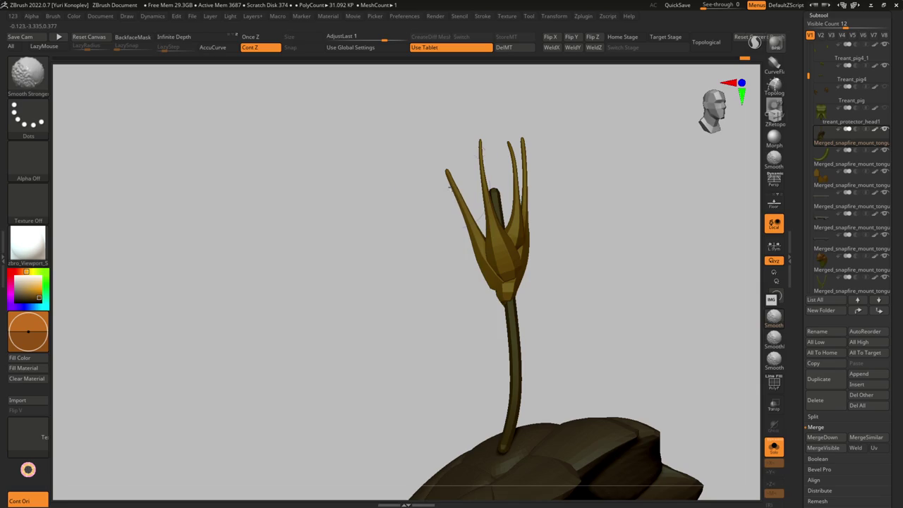
mouse_move(420, 296)
right_mouse_down()
mouse_move(534, 303)
mouse_move(467, 204)
mouse_move(440, 373)
mouse_move(515, 323)
mouse_move(480, 279)
right_mouse_up()
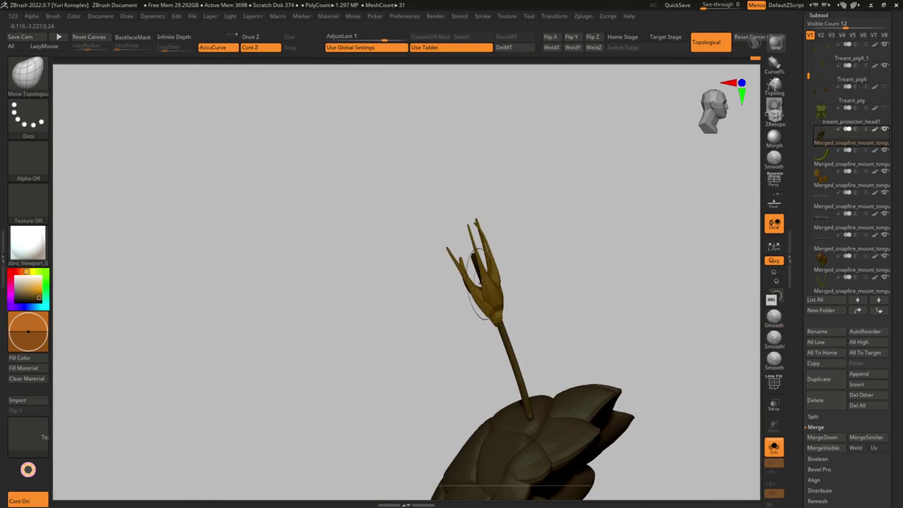
Step: Fill the flower head with red
left_click(10, 276)
left_click(499, 280, "ctrl+shift")
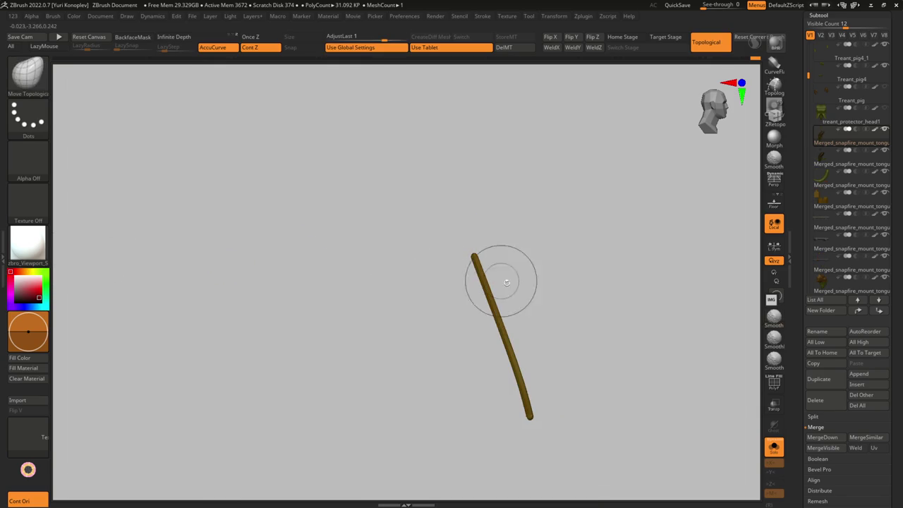
key("w")
Step: Place the flower head on top of its stem with Transpose, then frame the whole model
left_click(496, 309, "ctrl+shift")
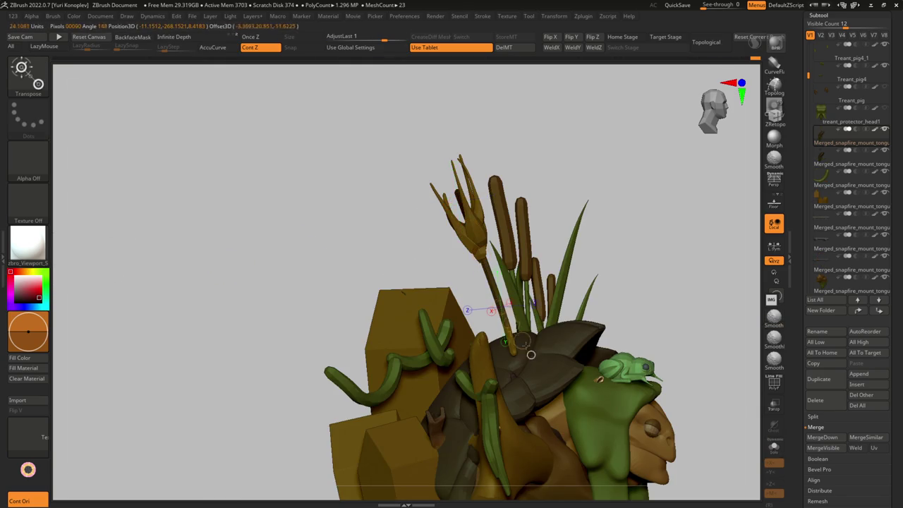
left_click(524, 347, "ctrl+shift")
left_click(536, 363, "ctrl+shift")
left_click(547, 376, "ctrl+shift")
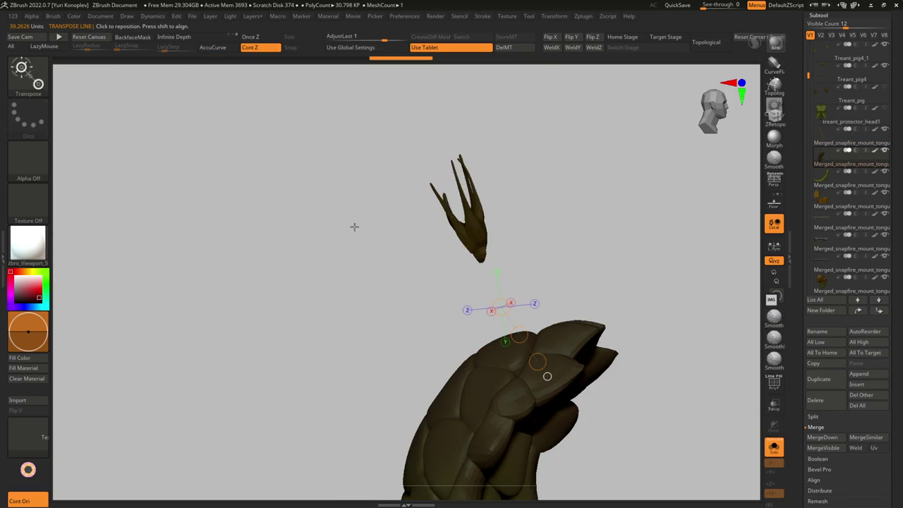
left_click(547, 376, "ctrl+shift")
mouse_move(355, 259)
left_mouse_down()
mouse_move(415, 267)
mouse_move(501, 307)
left_mouse_up()
key("q")
key("f")
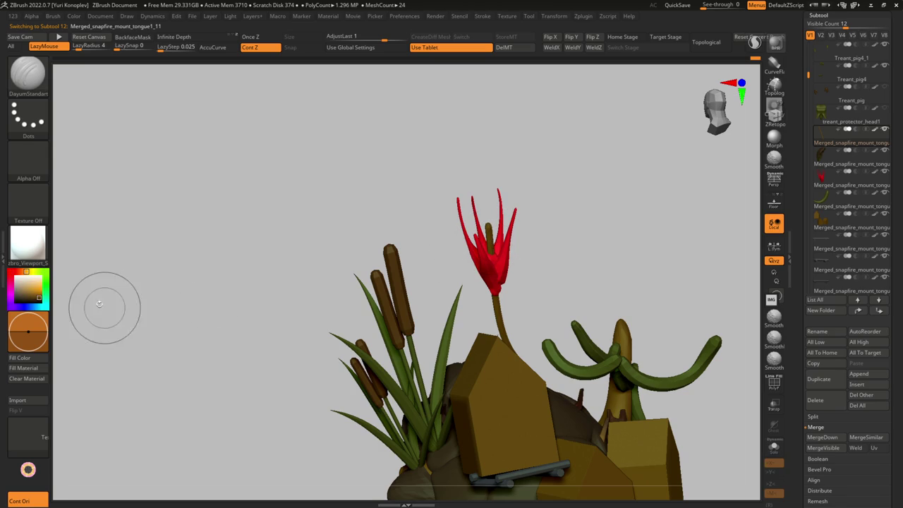
Step: Turn off LazyMouse, then select the cattail cluster subtool and show it solo
left_click_drag(164, 256, 484, 299)
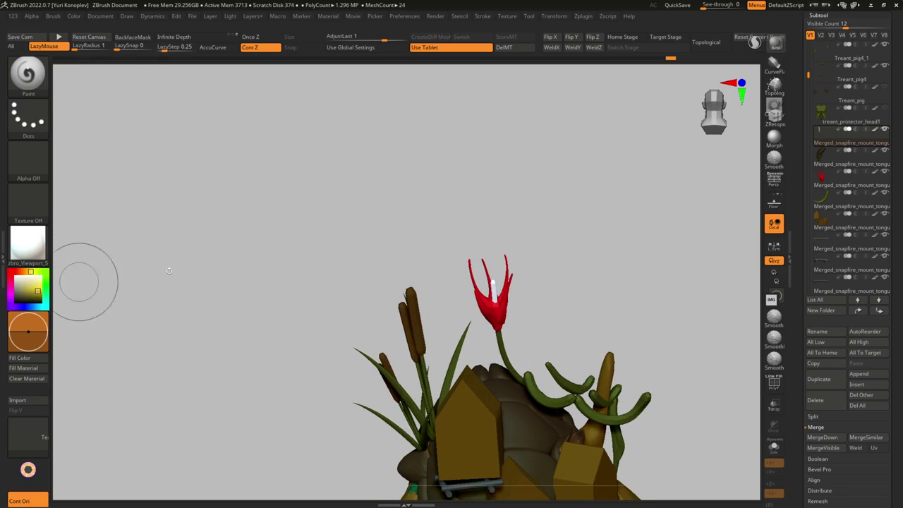
key("l")
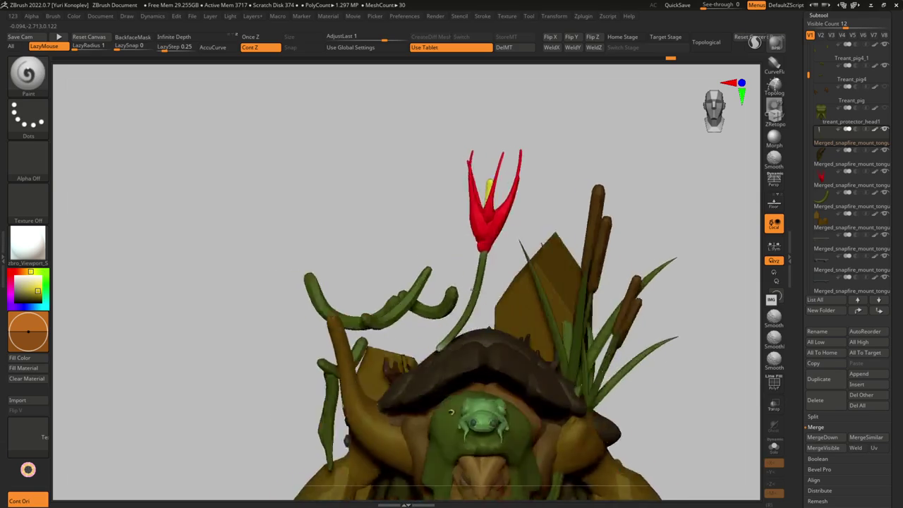
mouse_move(416, 405)
right_mouse_down()
mouse_move(441, 419)
mouse_move(515, 360)
right_mouse_up()
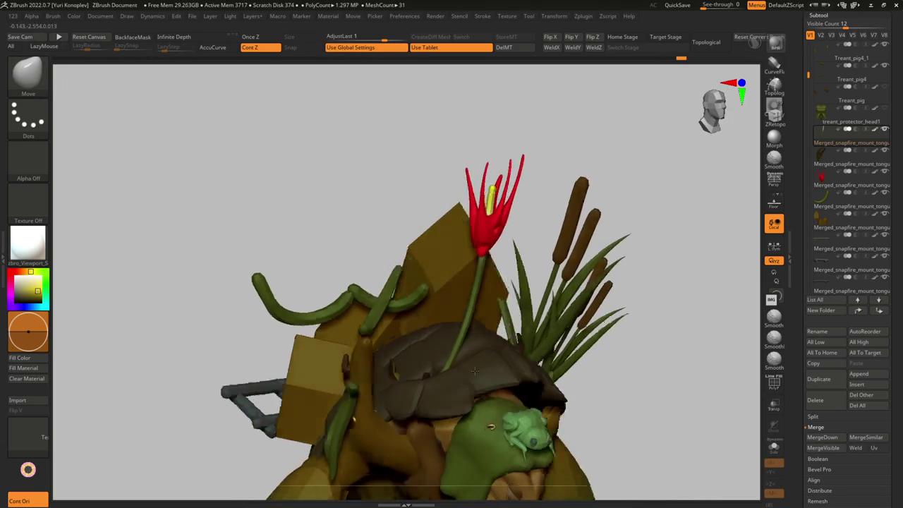
left_click(515, 359, "alt")
left_click(557, 332, "alt")
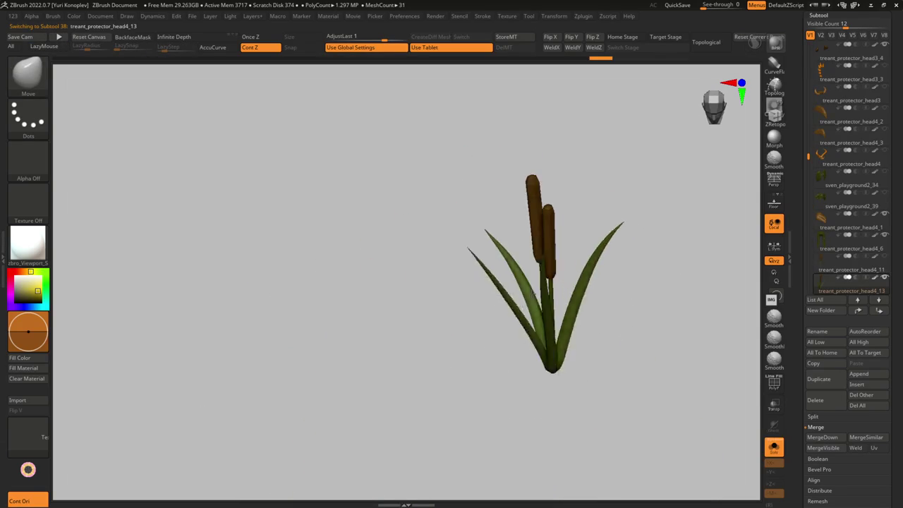
Step: Isolate the cattail's leaf blades by hiding the seed heads and stems
right_click_drag(423, 282, 452, 282)
key("ctrl+shift")
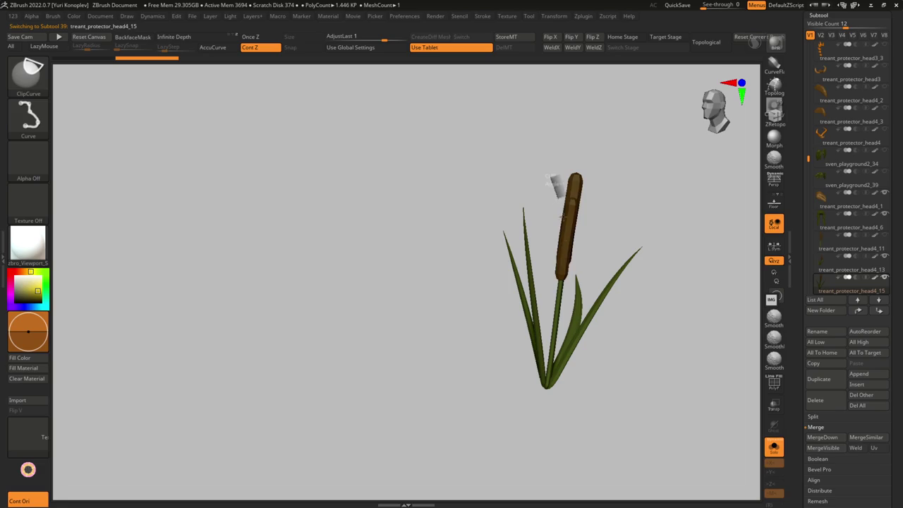
left_click(566, 285, "ctrl+shift")
left_click(611, 233, "ctrl+shift")
left_click(603, 240, "ctrl+shift")
left_click(601, 238, "ctrl+shift")
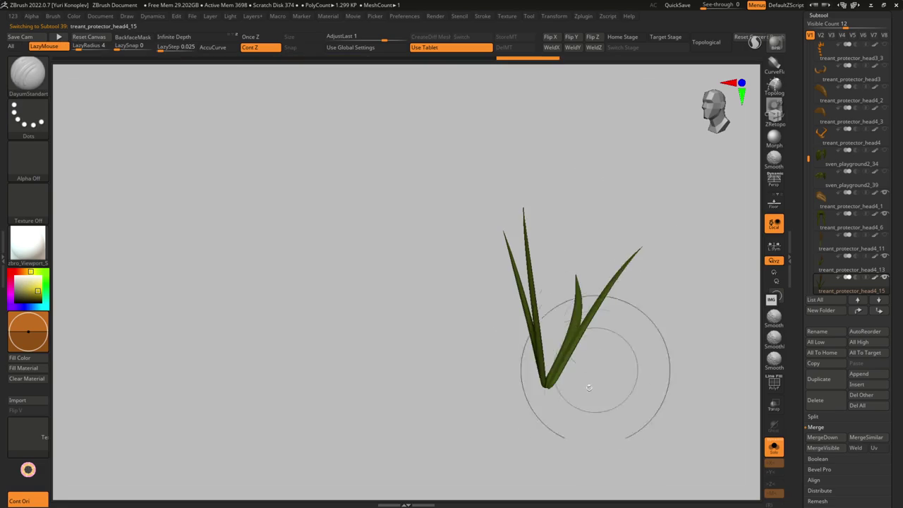
key("g")
key("w")
Step: Move the leaf cluster beside the flower and rotate it around its base
mouse_move(607, 321)
left_mouse_down()
mouse_move(452, 303)
mouse_move(480, 323)
mouse_move(456, 315)
left_mouse_up()
right_click_drag(456, 332, 449, 382)
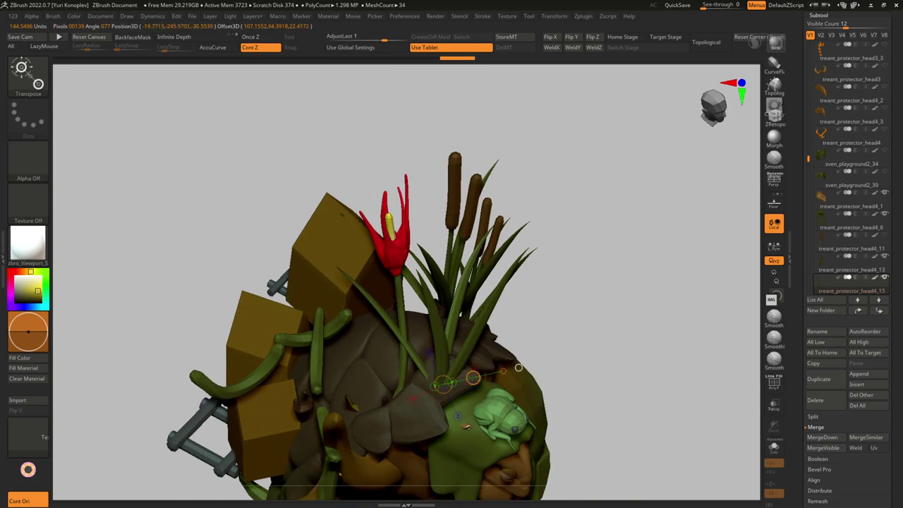
mouse_move(496, 368)
right_mouse_down()
mouse_move(407, 365)
mouse_move(398, 381)
right_mouse_up()
left_click_drag(399, 381, 417, 370)
mouse_move(456, 344)
left_mouse_down()
mouse_move(484, 316)
mouse_move(519, 316)
left_mouse_up()
Step: Switch to the MoveV brush, inspect the flower and leaves, and zoom out to the whole treant
key("q")
key("s")
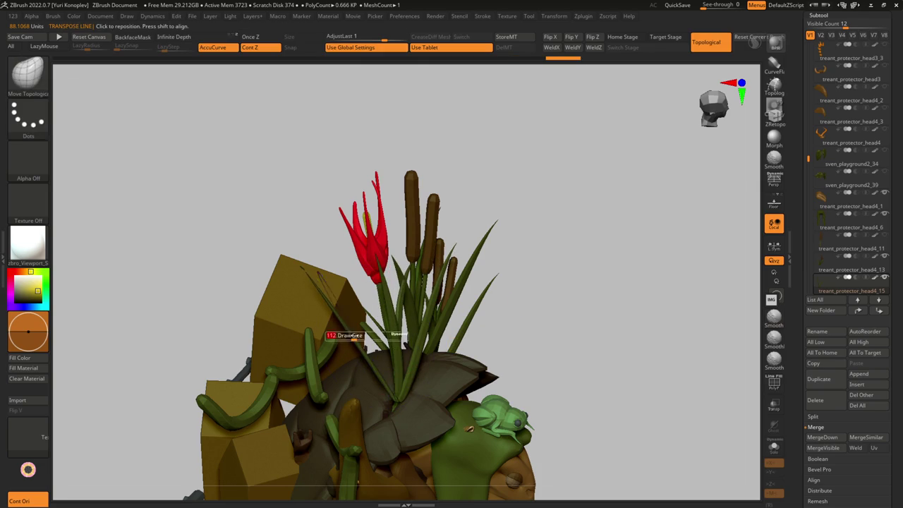
key("b")
key("m")
key("v")
left_click_drag(370, 304, 468, 380)
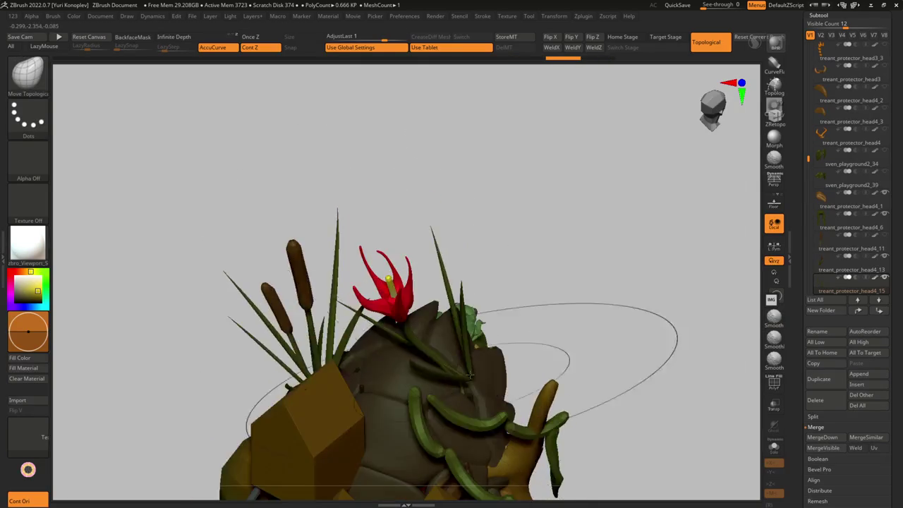
mouse_move(468, 379)
right_mouse_down()
mouse_move(472, 287)
mouse_move(499, 288)
mouse_move(541, 316)
mouse_move(498, 297)
mouse_move(472, 305)
mouse_move(466, 340)
mouse_move(520, 282)
mouse_move(532, 299)
mouse_move(483, 300)
mouse_move(457, 286)
right_mouse_up()
key("w")
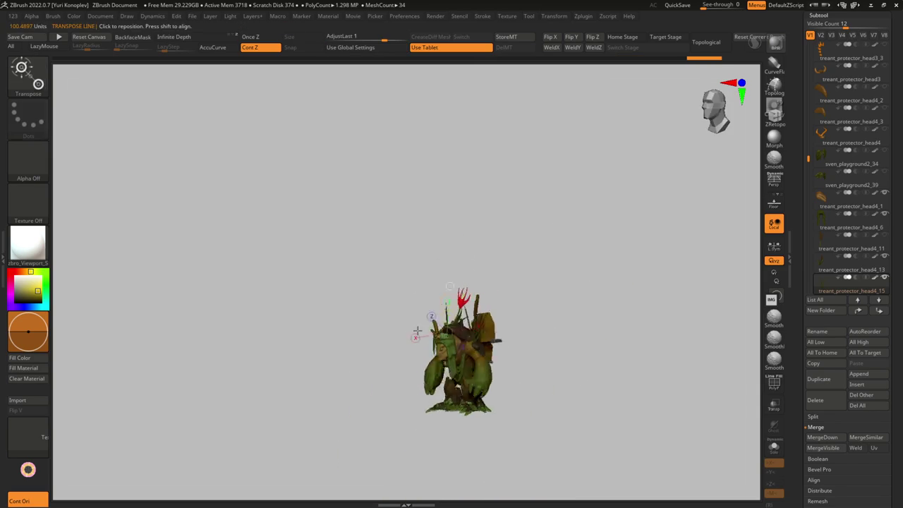